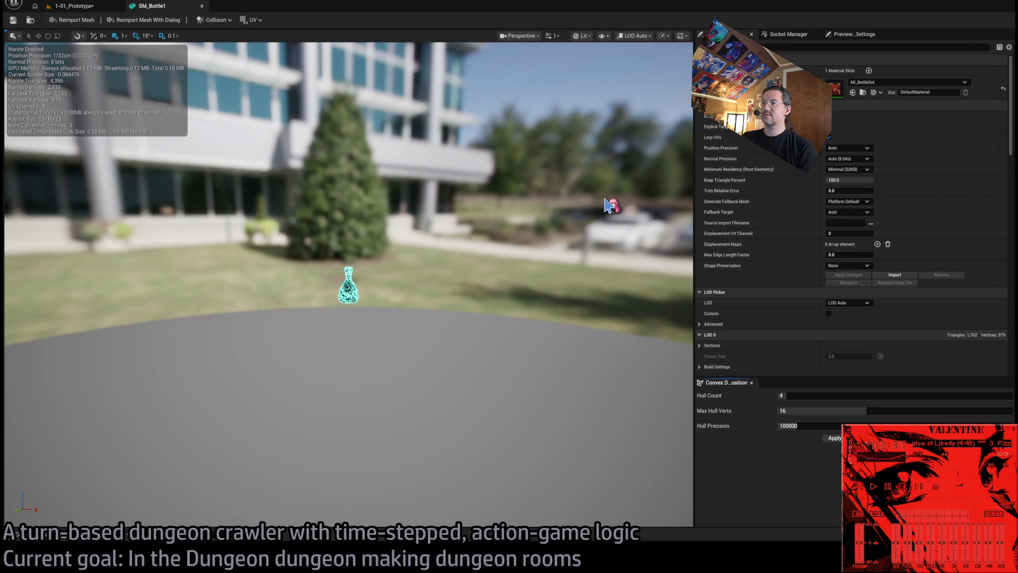
# - Inspect and frame the SM_Bottle1 mesh up close, then close its editor
pyautogui.moveTo(606, 198); pyautogui.dragTo(578, 124)
pyautogui.press('f')
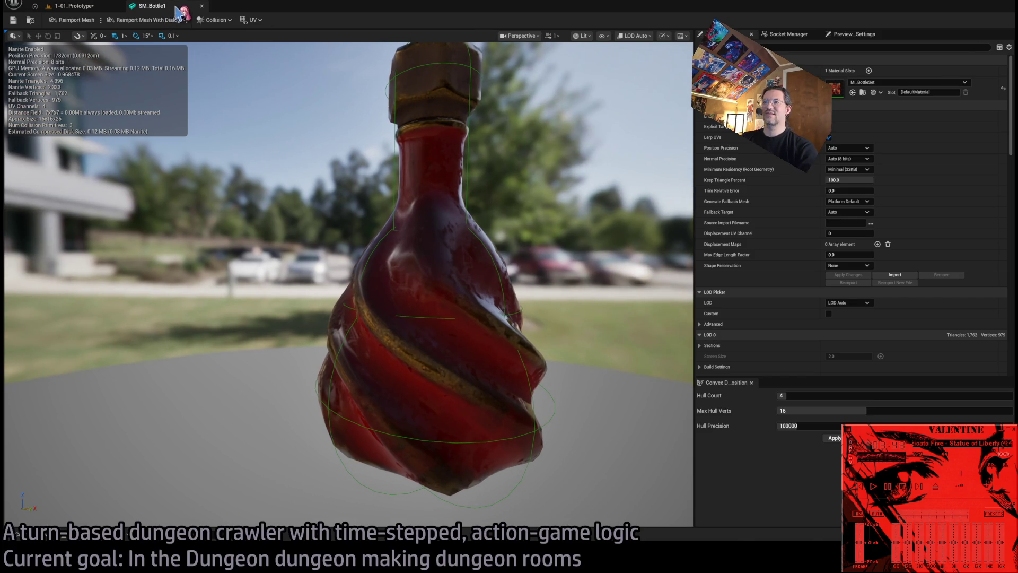
pyautogui.click(201, 6)
pyautogui.click(550, 313)
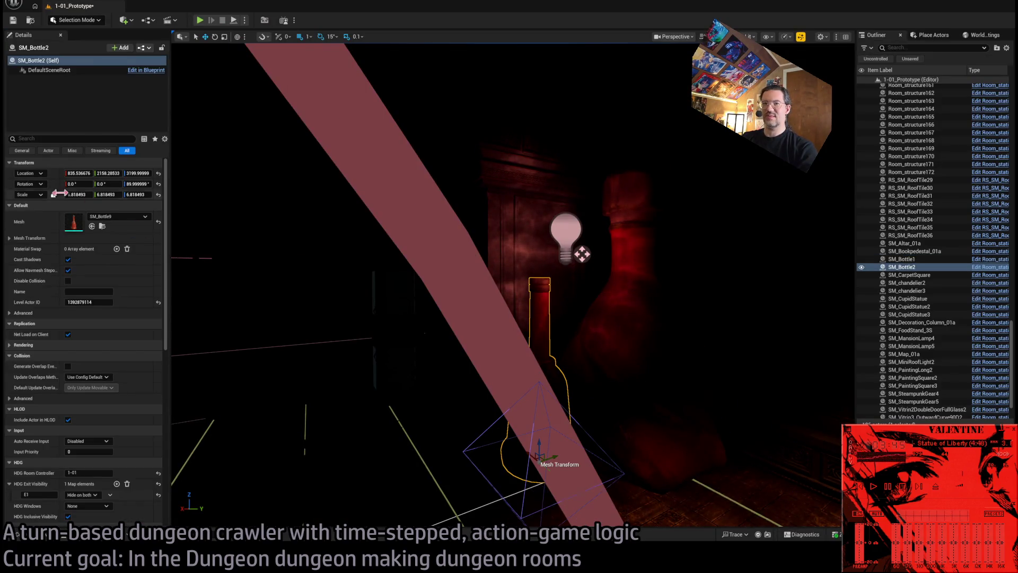
# - Inspect SM_Bottle9 from above, close it, and face the level view toward the panelled wall
pyautogui.doubleClick(74, 221)
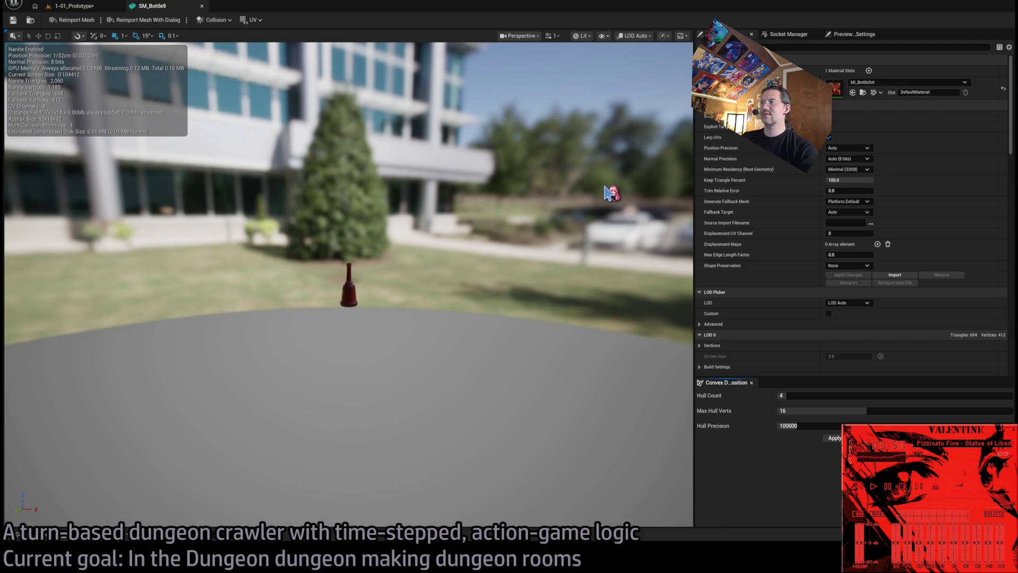
pyautogui.moveTo(610, 195); pyautogui.dragTo(610, 146)
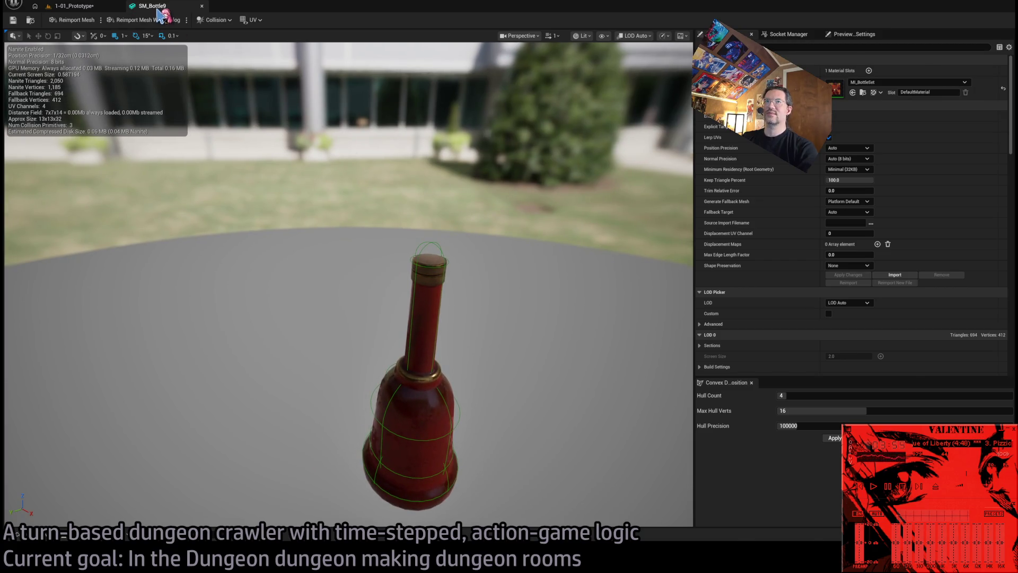
pyautogui.click(202, 6)
pyautogui.moveTo(329, 188)
pyautogui.mouseDown()
pyautogui.moveTo(482, 195)
pyautogui.moveTo(388, 216)
pyautogui.moveTo(433, 265)
pyautogui.moveTo(499, 242)
pyautogui.mouseUp()
# - Select the RoomController and set exits N1, N2, E1 and E2 to '1x1 exit'
pyautogui.click(465, 240)
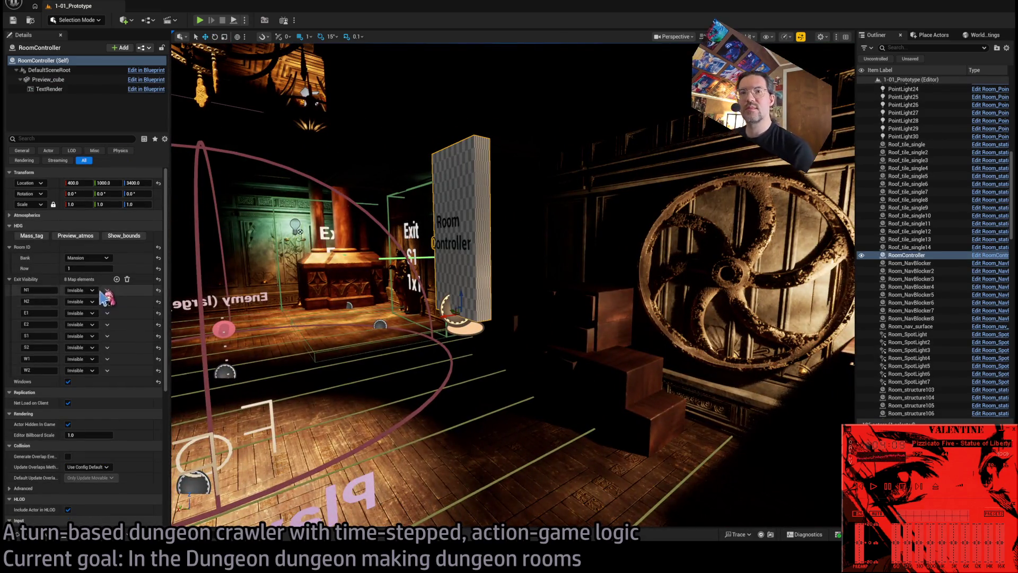
pyautogui.click(81, 301)
pyautogui.click(79, 313)
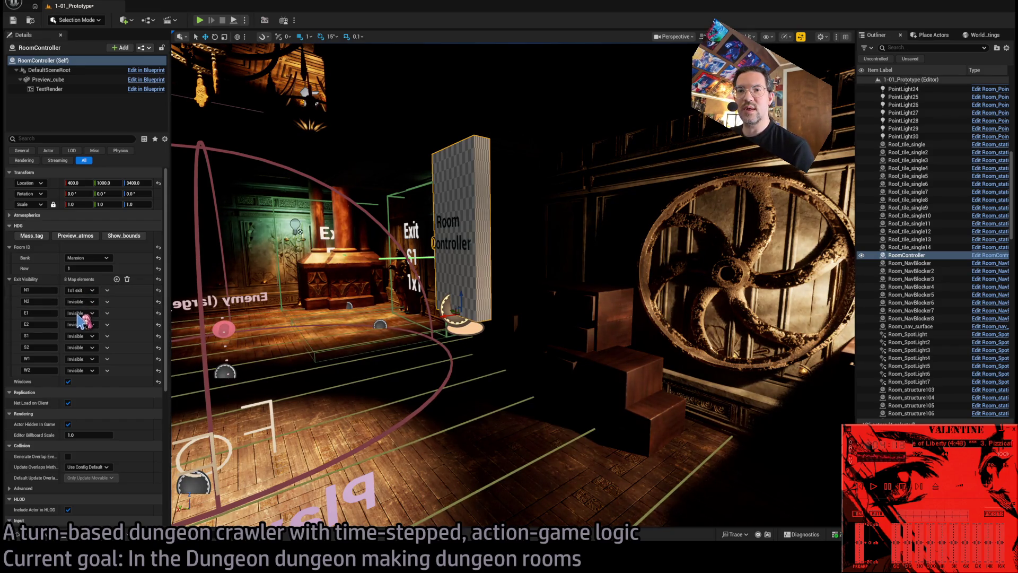
pyautogui.click(82, 325)
pyautogui.click(84, 335)
# - Set exits S1, S2, W1 and W2 to '1x1 exit' and start a play-in-editor test
pyautogui.click(81, 335)
pyautogui.click(81, 347)
pyautogui.click(81, 359)
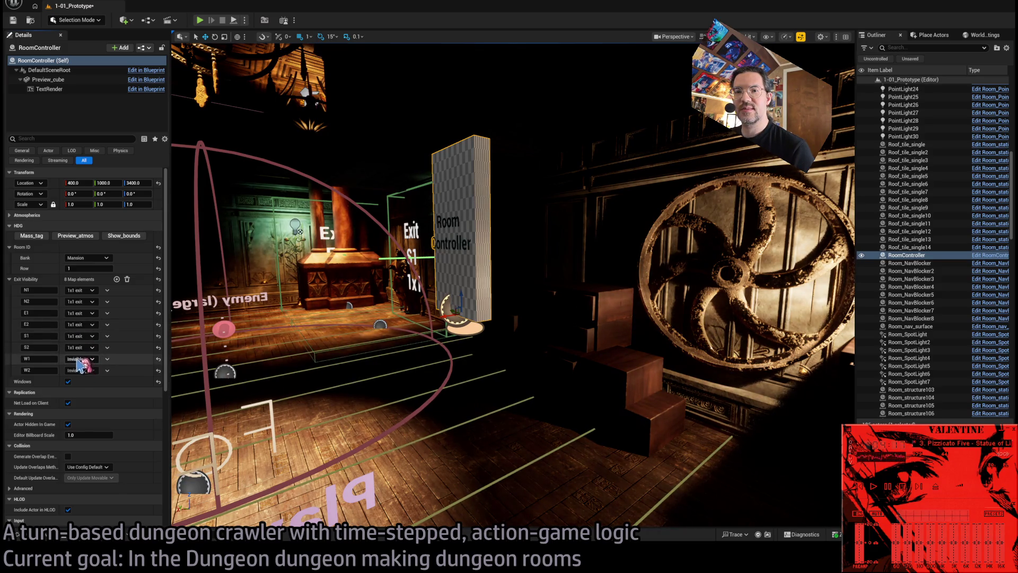
pyautogui.click(81, 370)
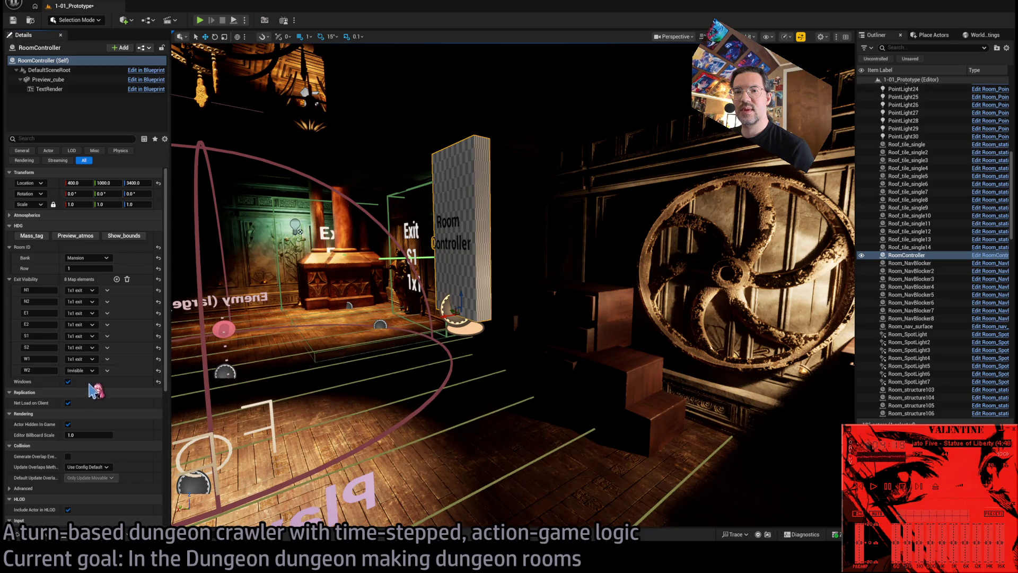
pyautogui.click(200, 21)
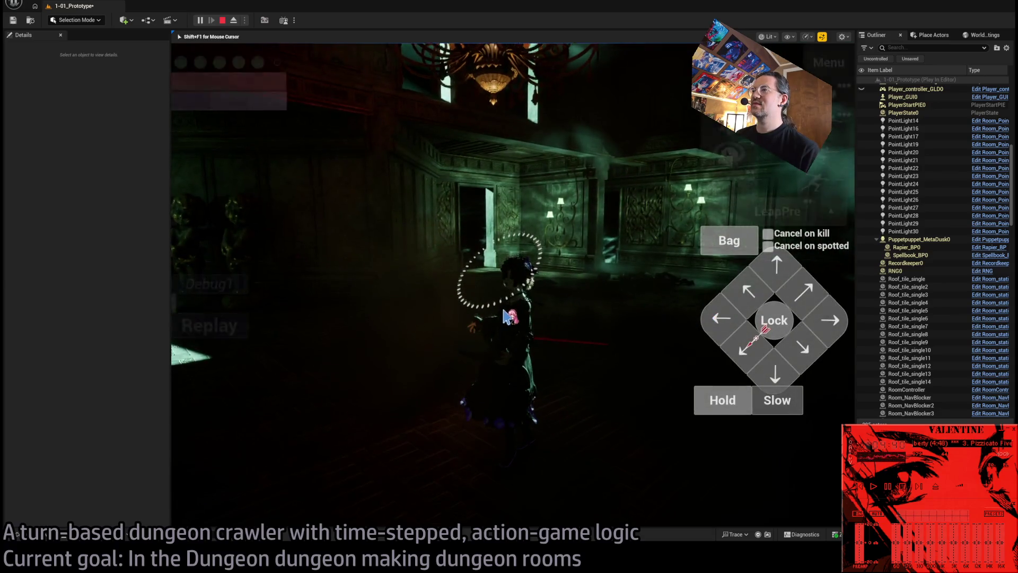
# - Stop the play session, save 1-01_Prototype, and quit Blender without saving
pyautogui.press('Escape')
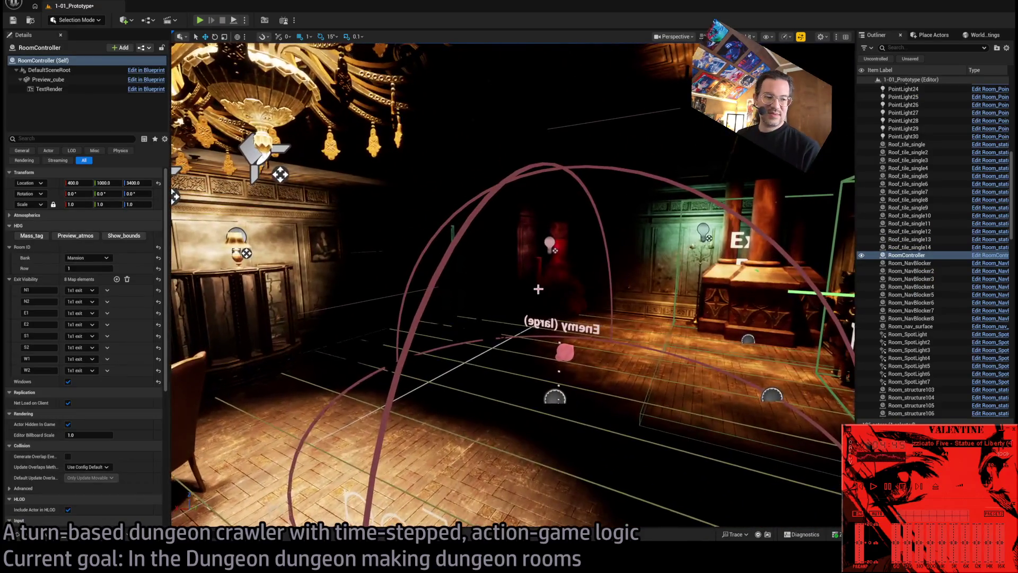
pyautogui.hotkey('ctrl', 's')
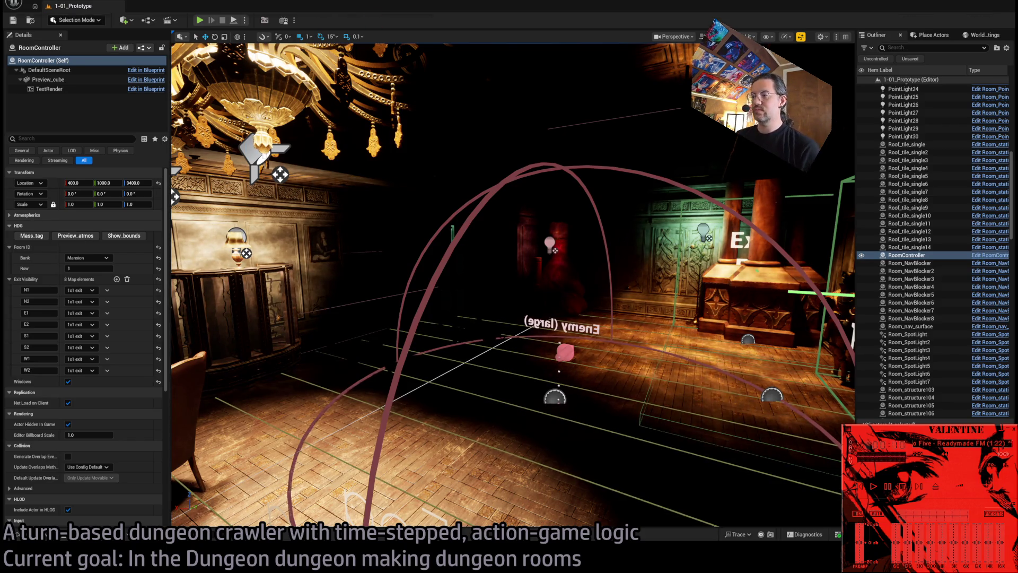
pyautogui.hotkey('alt', 'Tab')
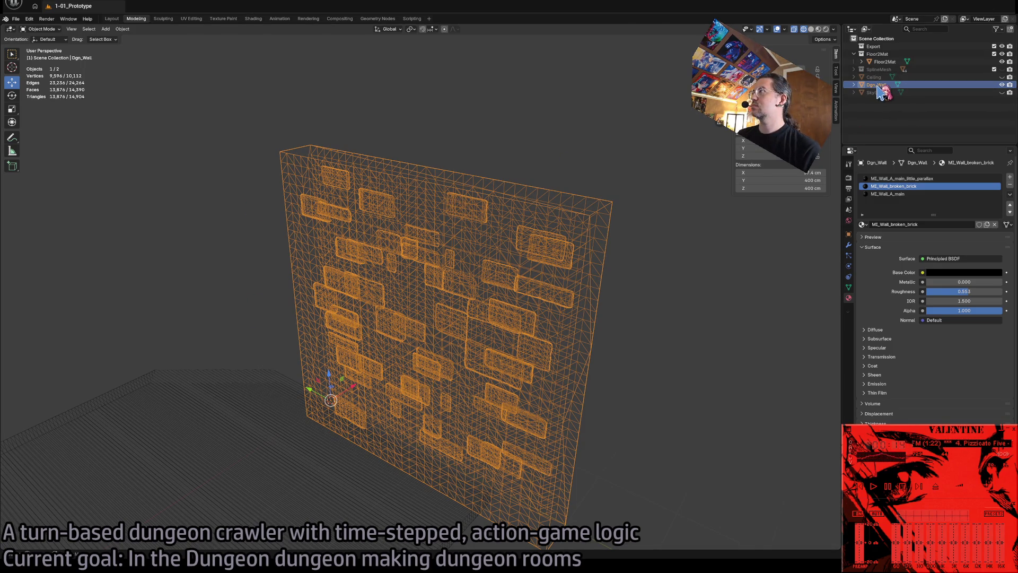
pyautogui.hotkey('ctrl', 'q')
pyautogui.click(523, 297)
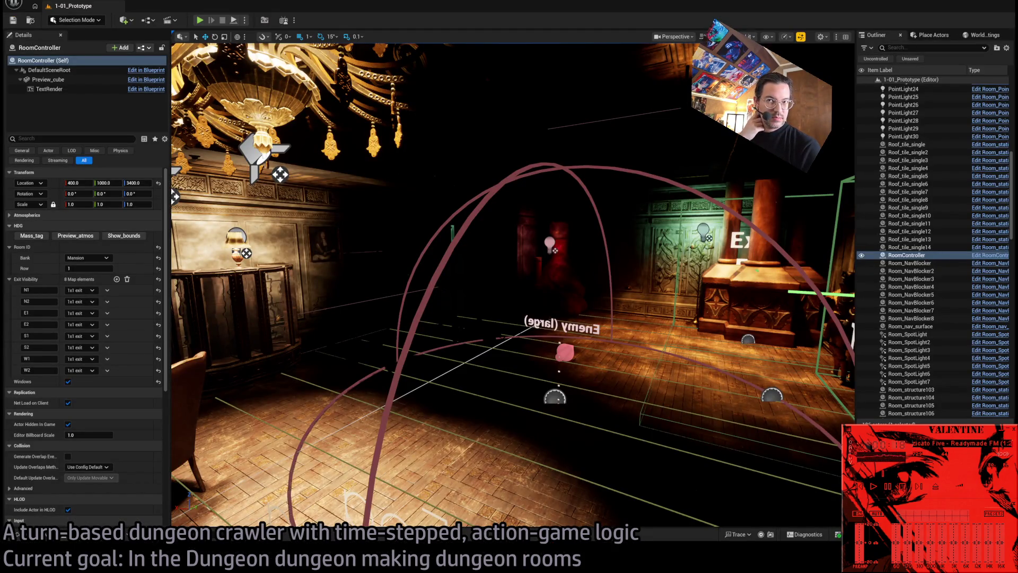
# - Frame the RoomController block from outside, then open the Base_classes folder in the Content Drawer
pyautogui.moveTo(509, 286)
pyautogui.mouseDown()
pyautogui.moveTo(477, 265)
pyautogui.moveTo(461, 201)
pyautogui.mouseUp()
pyautogui.moveTo(550, 281); pyautogui.dragTo(554, 282)
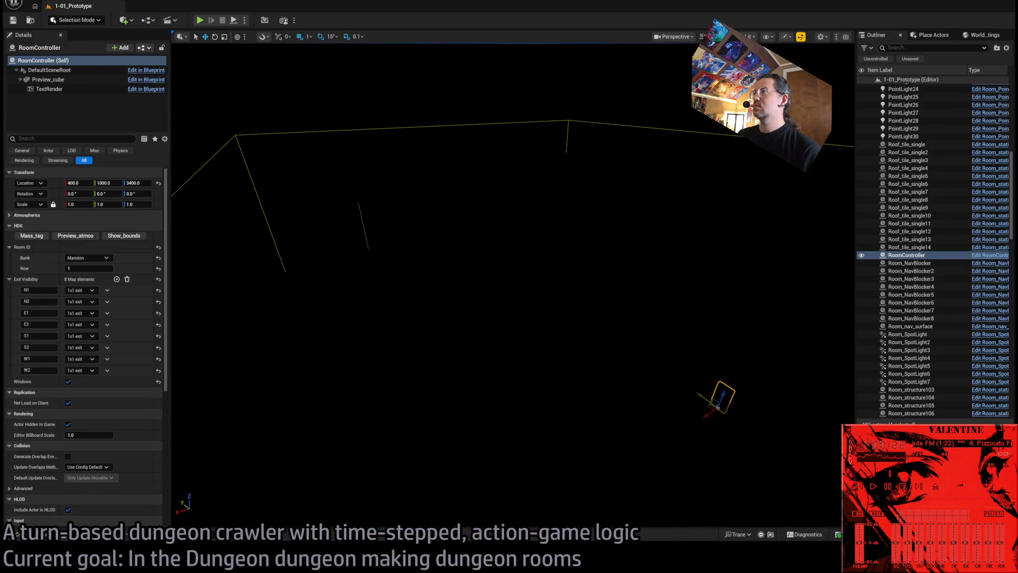
pyautogui.press('f')
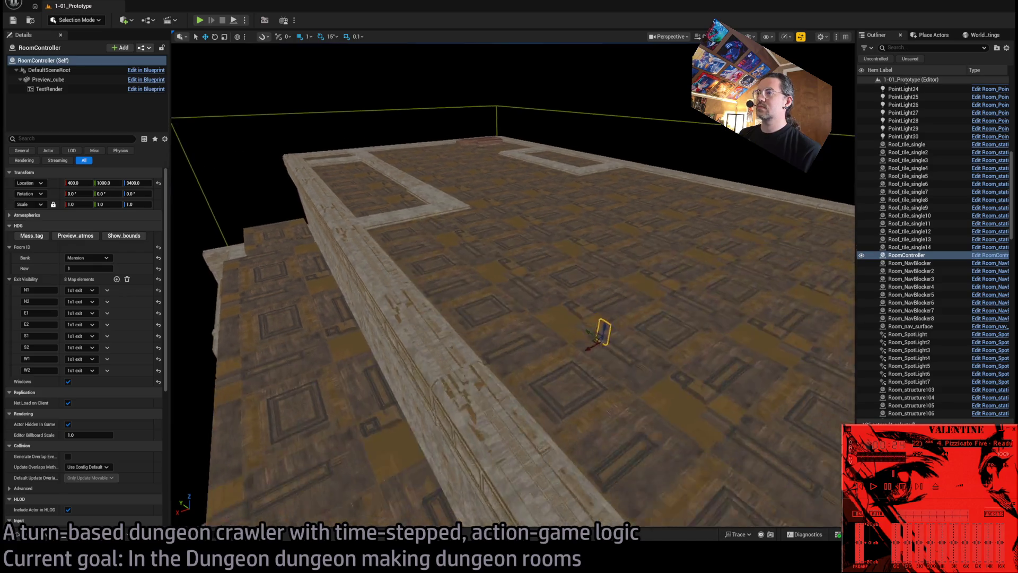
pyautogui.scroll(-5, 548, 258)
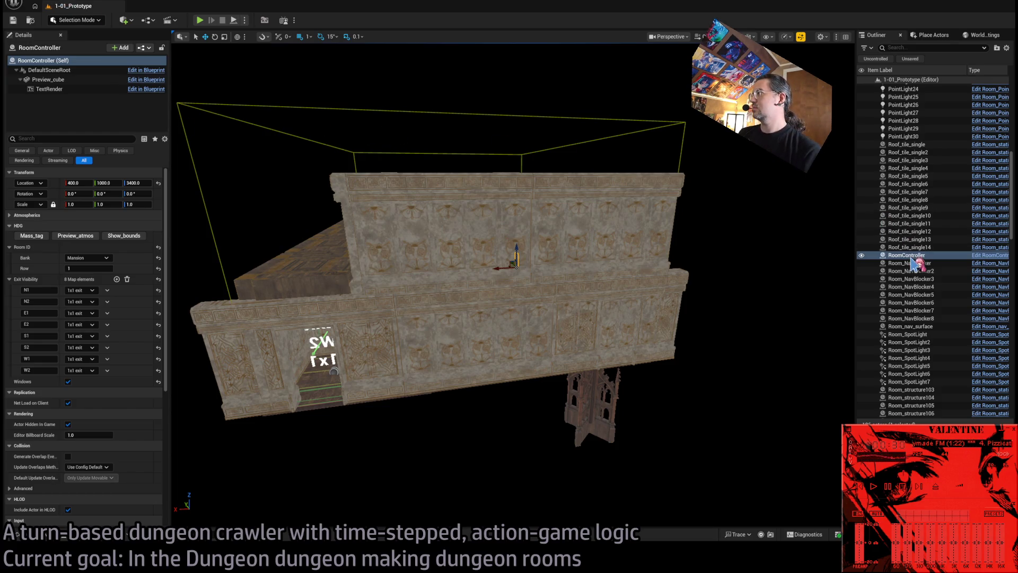
pyautogui.click(20, 537)
pyautogui.click(60, 446)
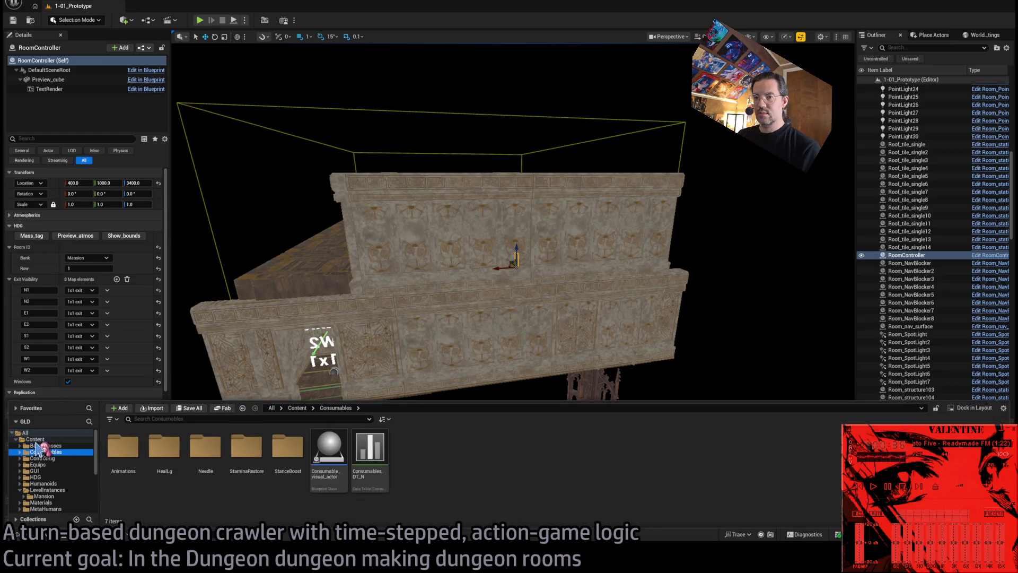
# - Open level 1-09 from LevelInstances > Mansion, zoom out over it, then open Mansion_DT
pyautogui.click(51, 490)
pyautogui.doubleClick(123, 448)
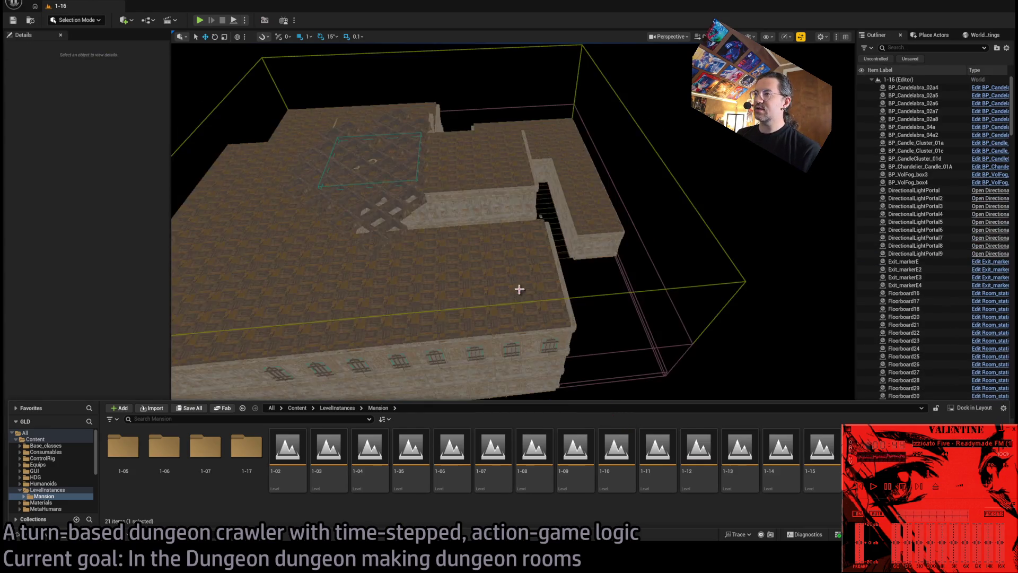
pyautogui.doubleClick(578, 448)
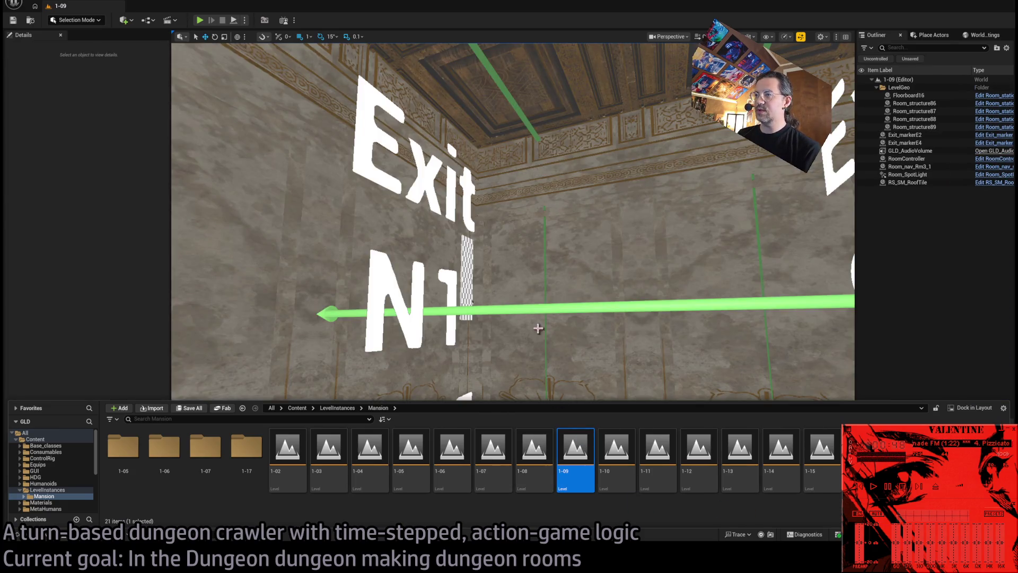
pyautogui.scroll(-10, 536, 327)
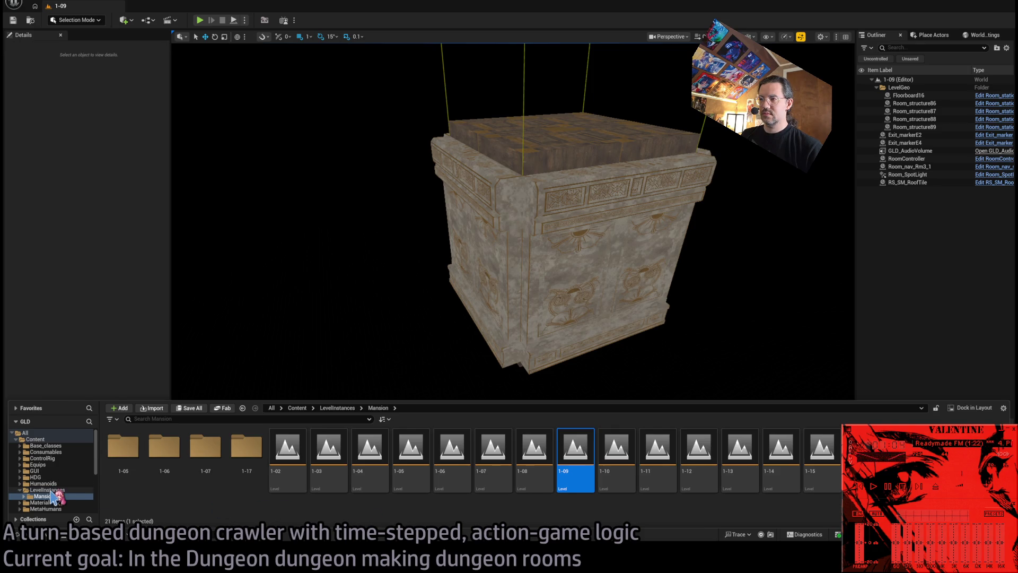
pyautogui.click(47, 490)
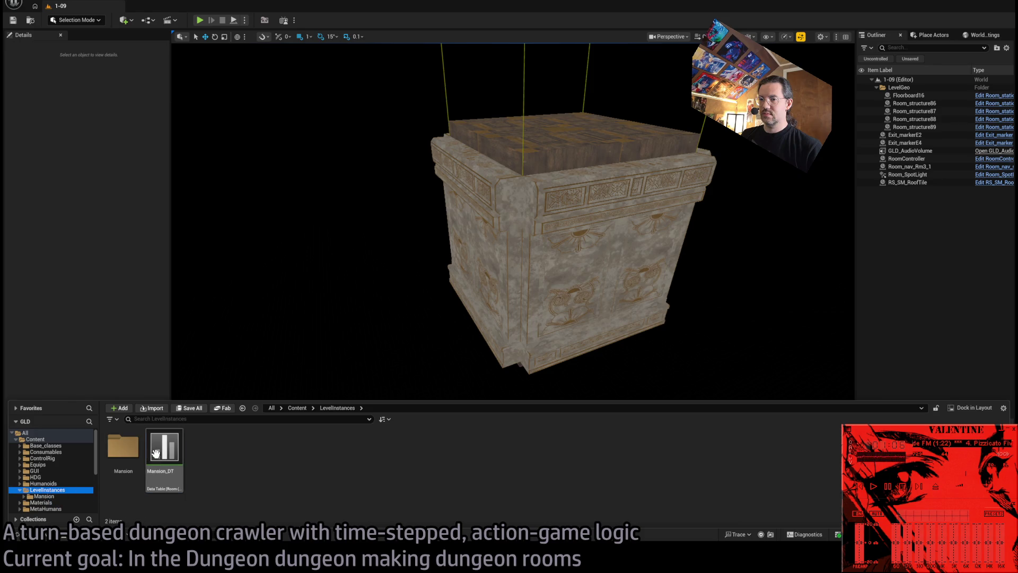
pyautogui.doubleClick(164, 448)
pyautogui.click(155, 94)
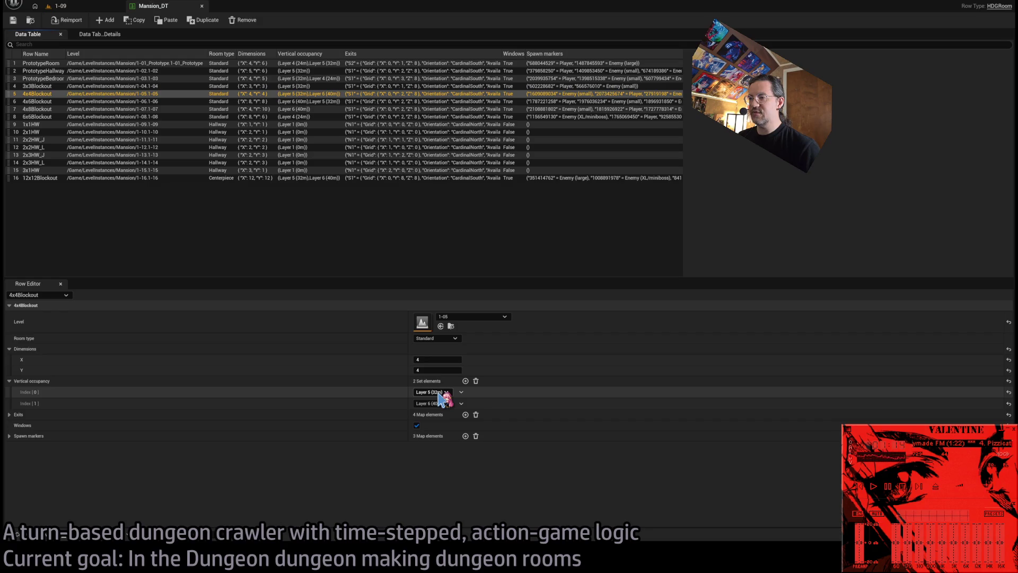
pyautogui.click(58, 6)
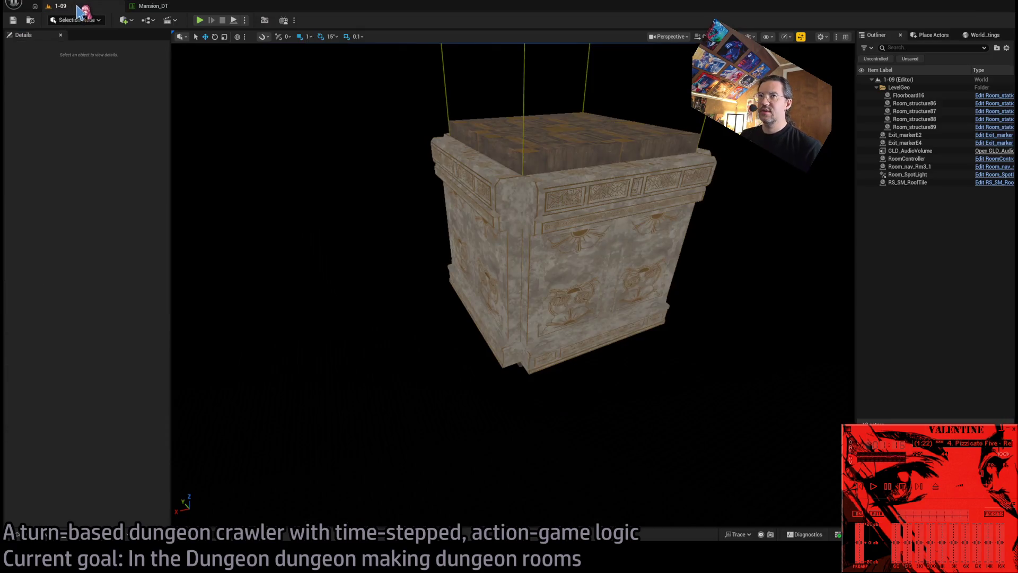
pyautogui.click(154, 5)
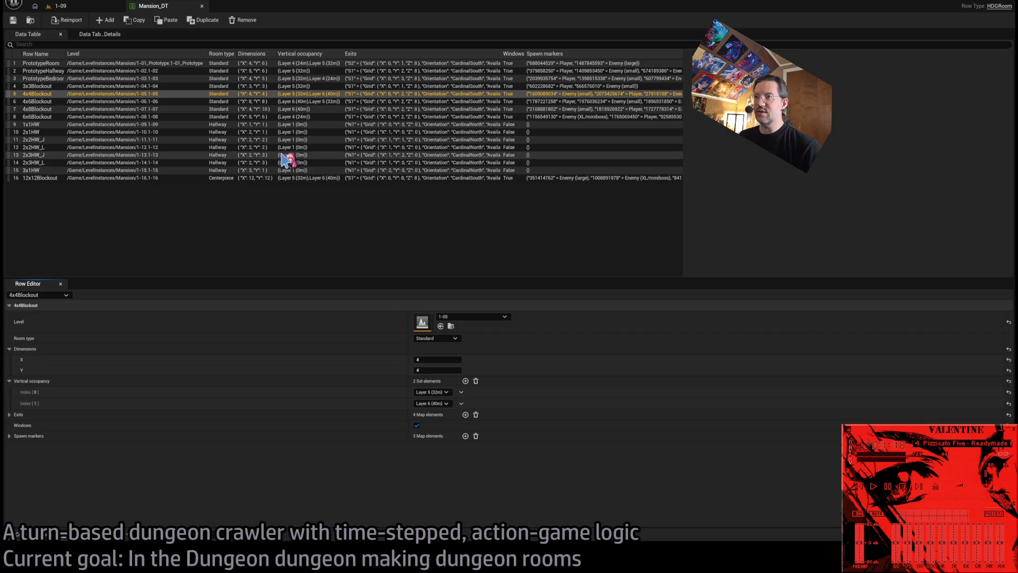
pyautogui.click(85, 8)
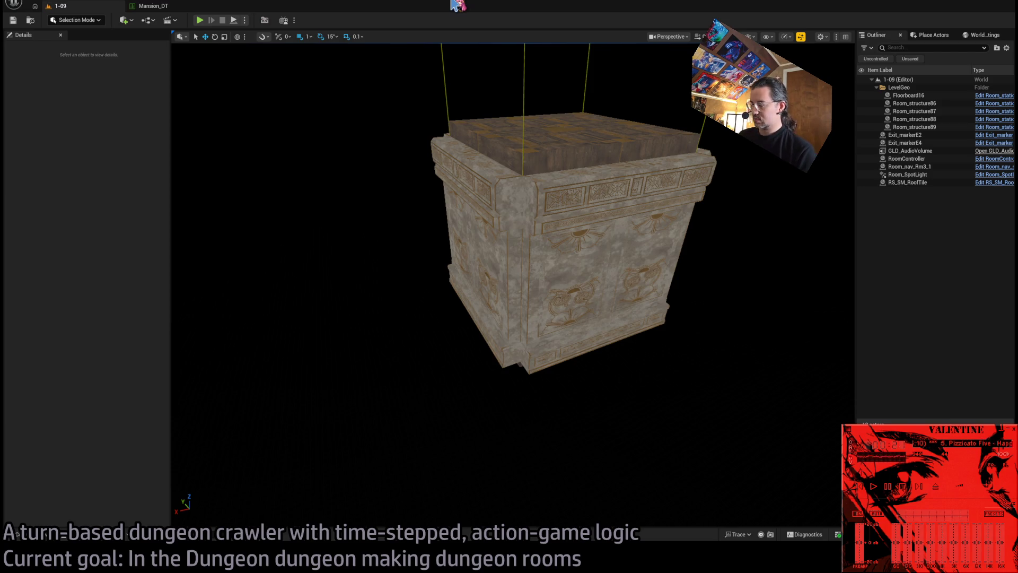
pyautogui.scroll(-5, 416, 235)
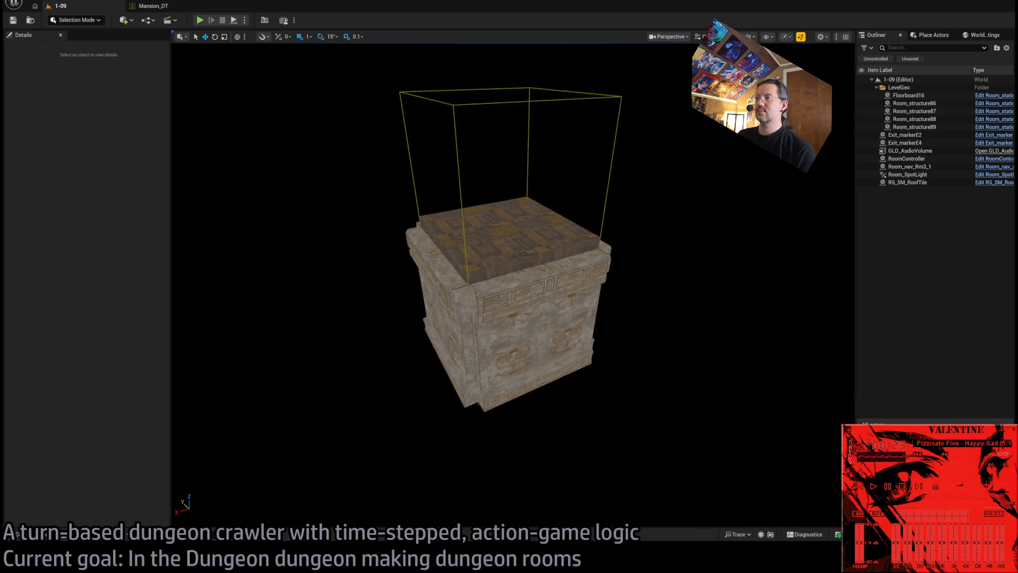
pyautogui.click(17, 534)
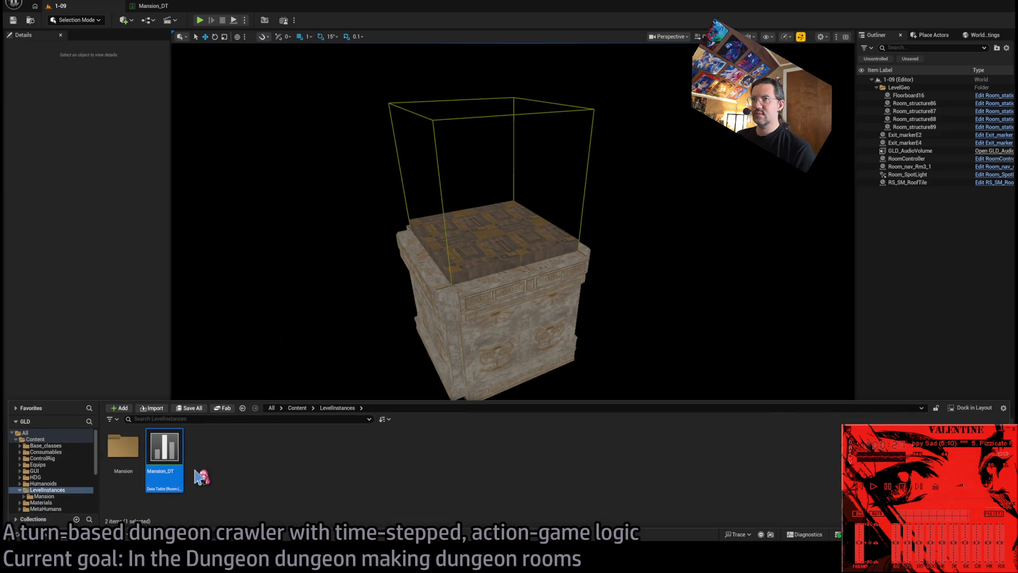
pyautogui.click(156, 6)
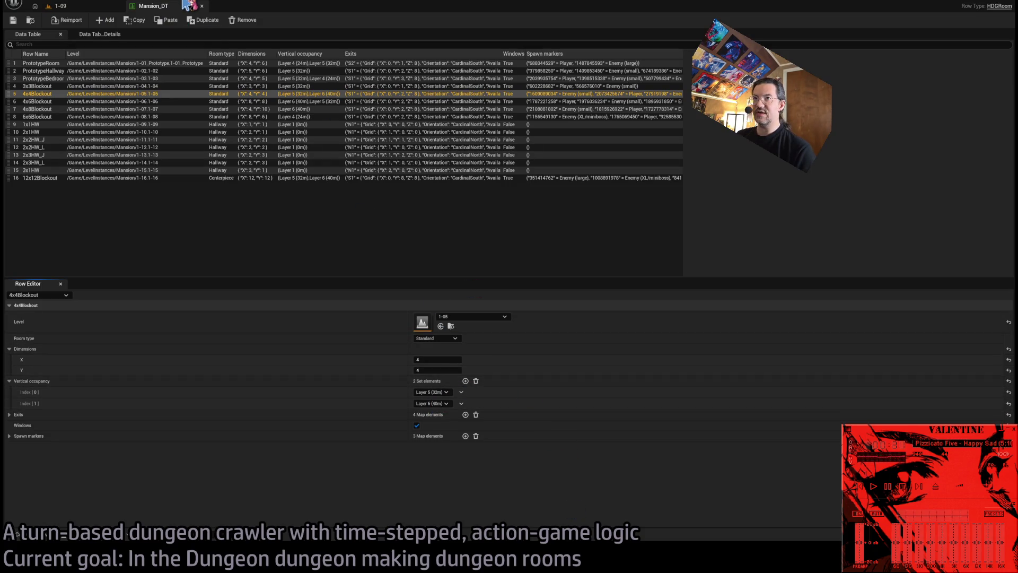
# - Close Mansion_DT and rename the 1-09 level in the Mansion folder to 1-5HW_1x1
pyautogui.middleClick(165, 11)
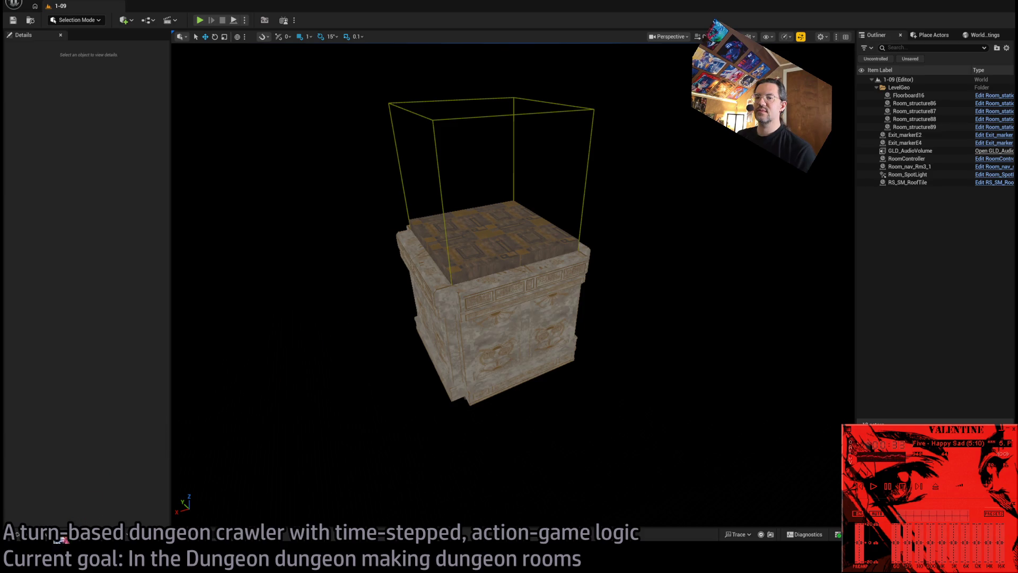
pyautogui.click(53, 535)
pyautogui.doubleClick(124, 448)
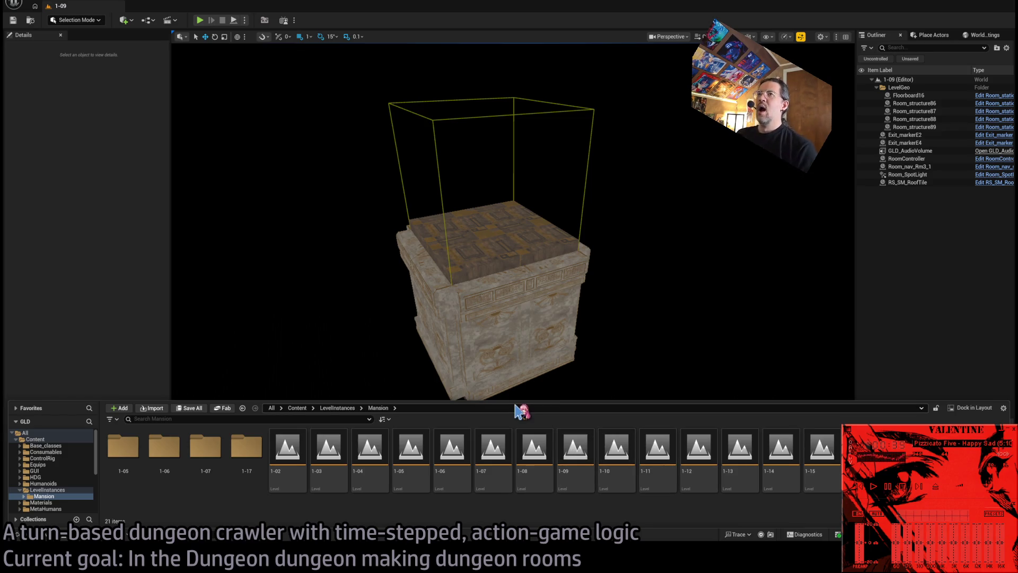
pyautogui.click(560, 452)
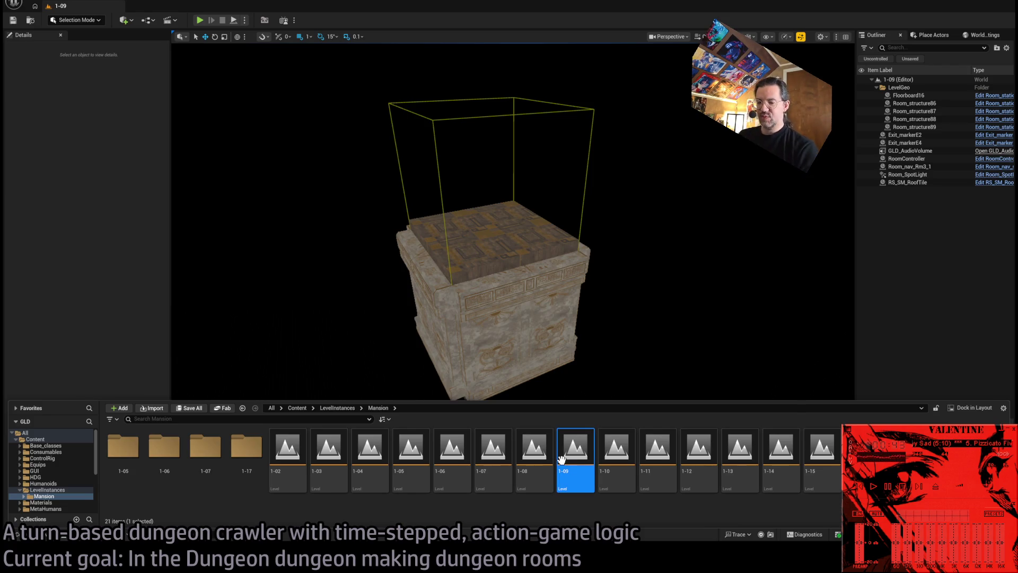
pyautogui.press('F2')
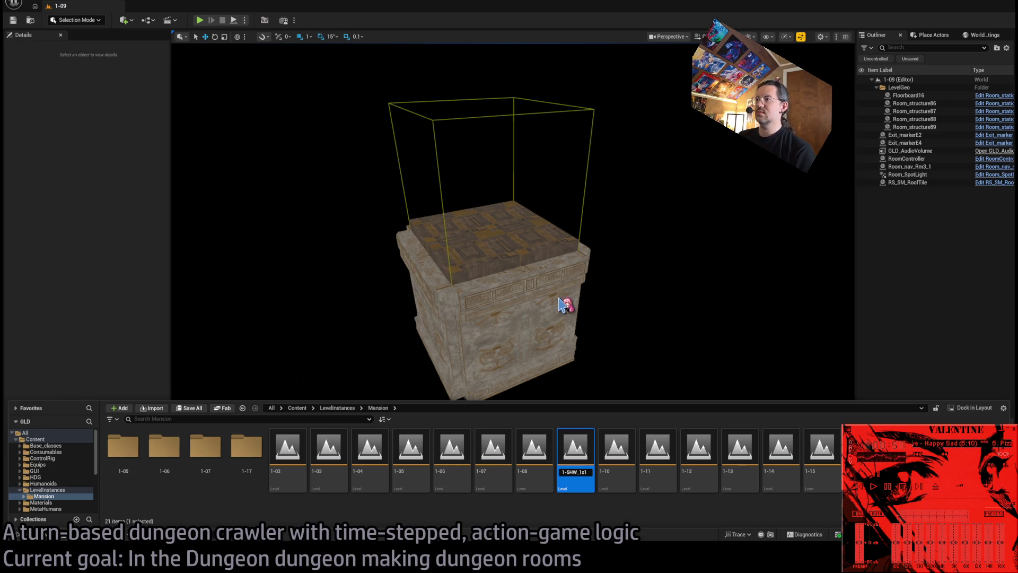
pyautogui.press('Return')
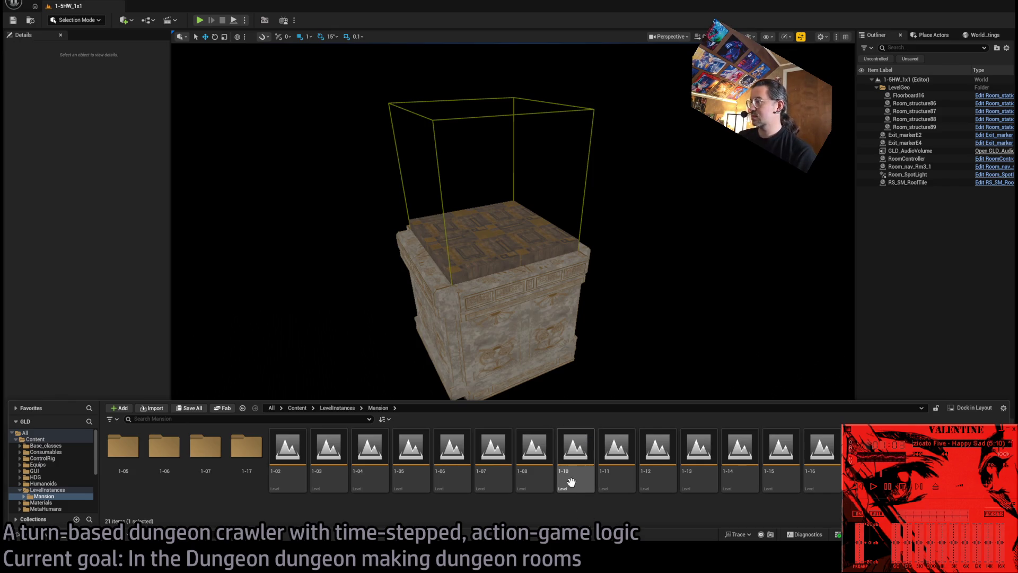
# - Open the 1-10 level, after briefly opening 1-06, and fly to an overhead view of its room
pyautogui.click(582, 460)
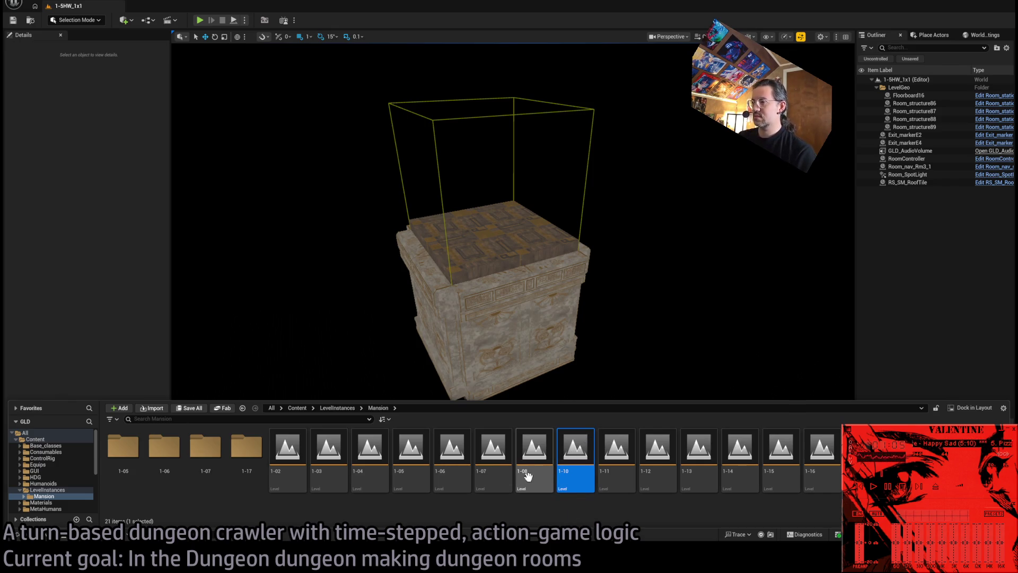
pyautogui.doubleClick(446, 449)
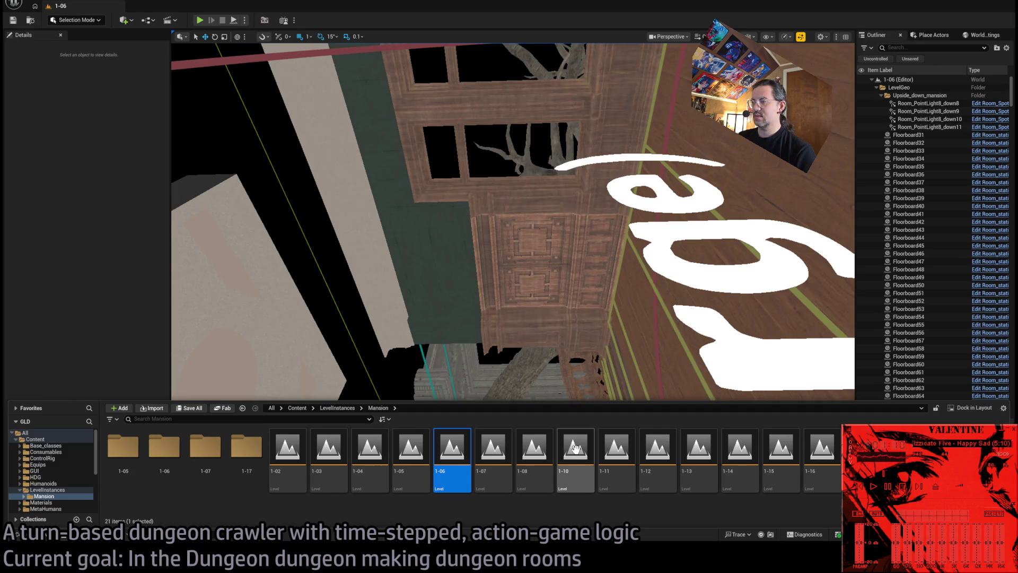
pyautogui.click(581, 456)
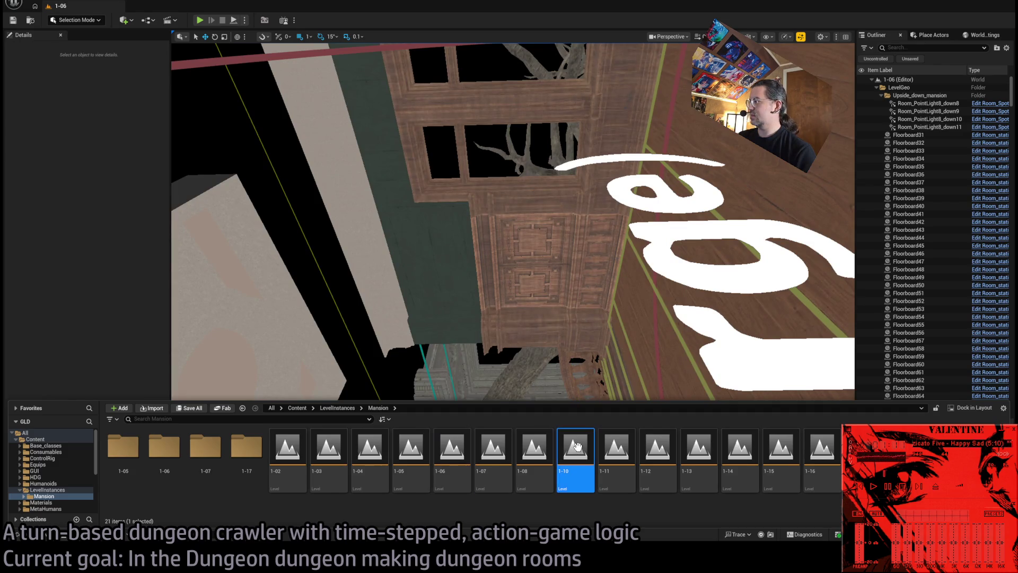
pyautogui.doubleClick(581, 454)
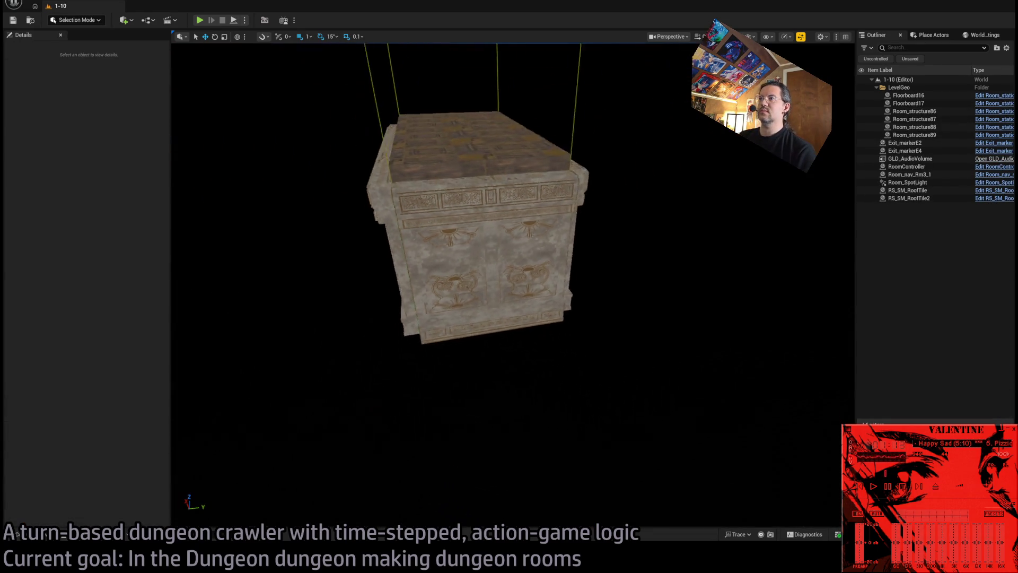
pyautogui.click(36, 538)
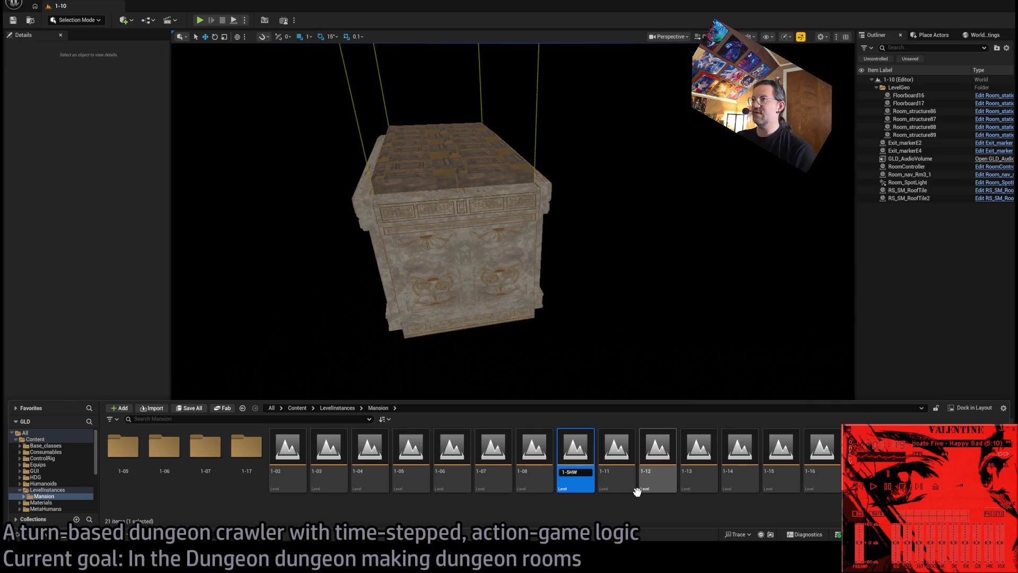
pyautogui.click(491, 289)
pyautogui.scroll(10, 491, 288)
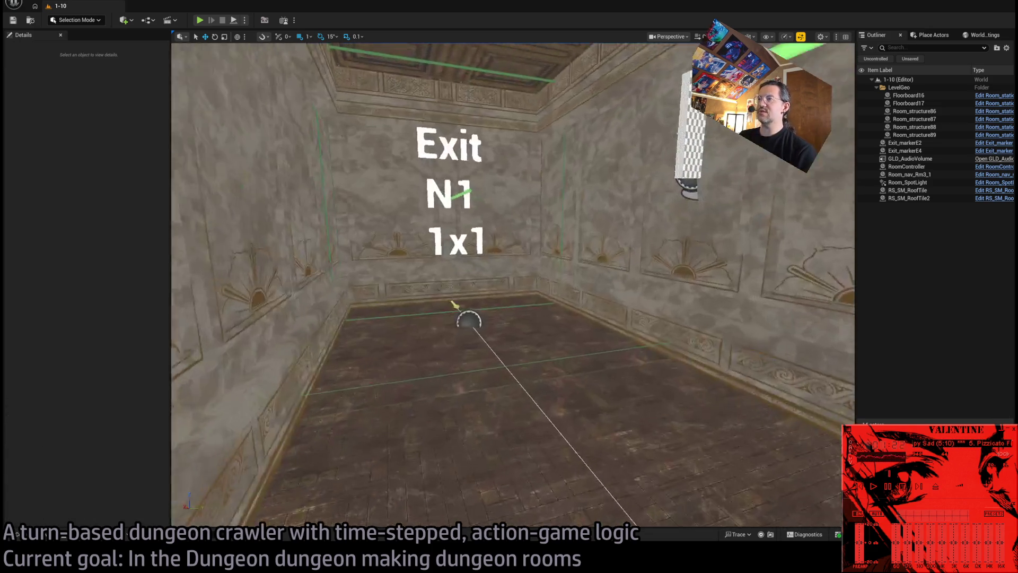
pyautogui.moveTo(467, 318)
pyautogui.mouseDown()
pyautogui.moveTo(435, 286)
pyautogui.moveTo(413, 308)
pyautogui.moveTo(408, 371)
pyautogui.mouseUp()
# - Rename level 1-10 to 1-5HW1x2 and open level 1-11
pyautogui.click(18, 534)
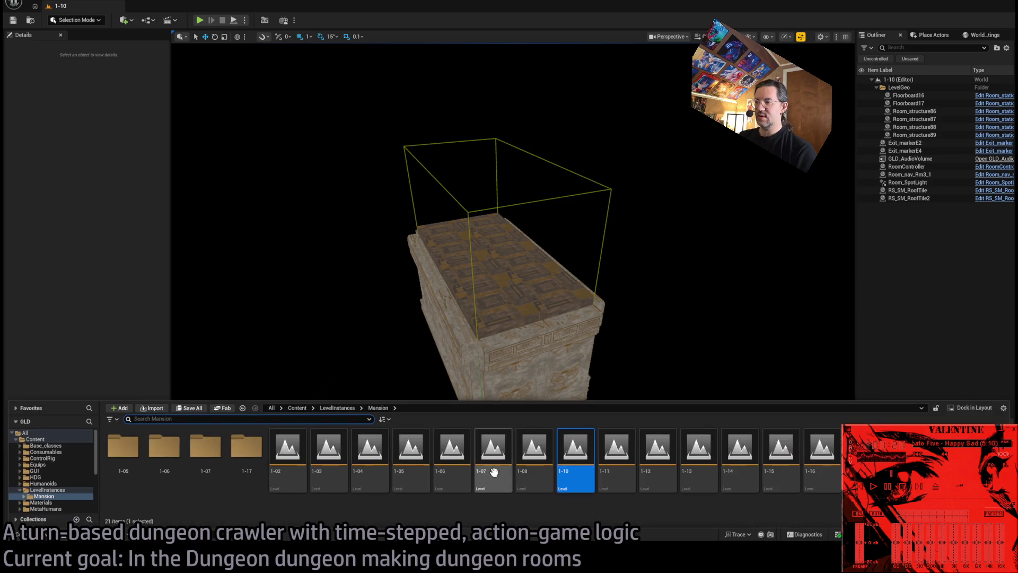
pyautogui.press('F2')
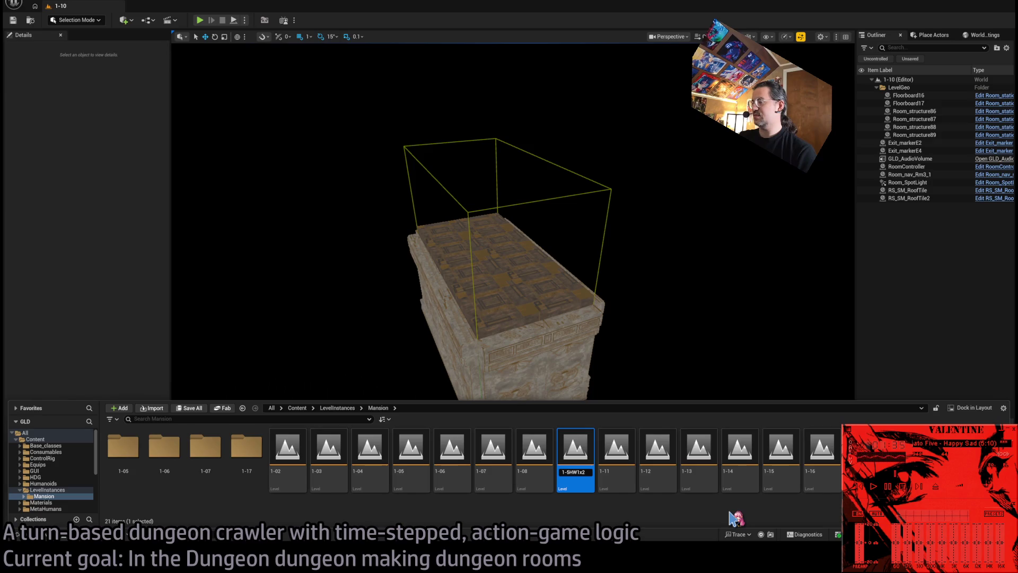
pyautogui.press('Return')
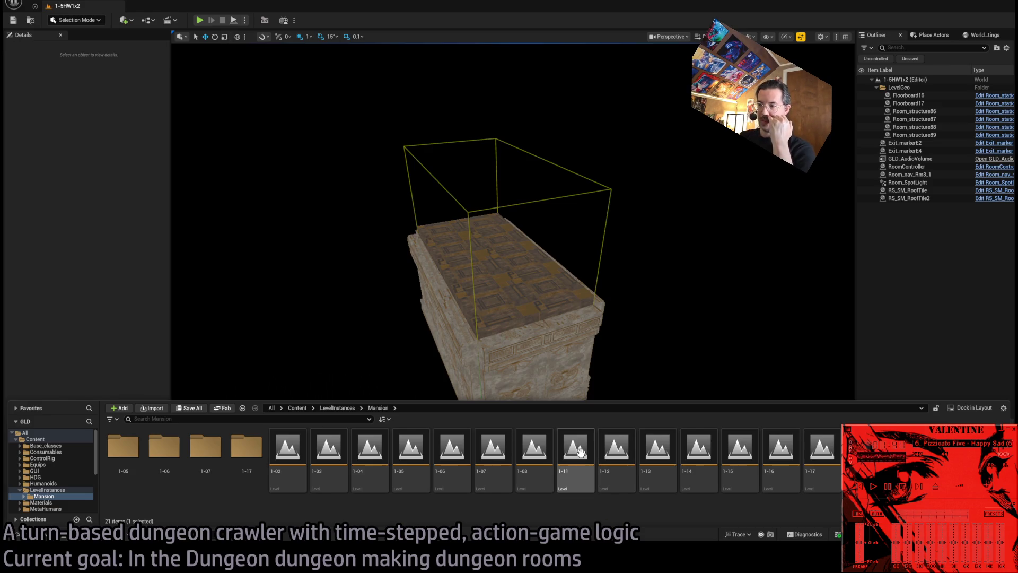
pyautogui.doubleClick(584, 488)
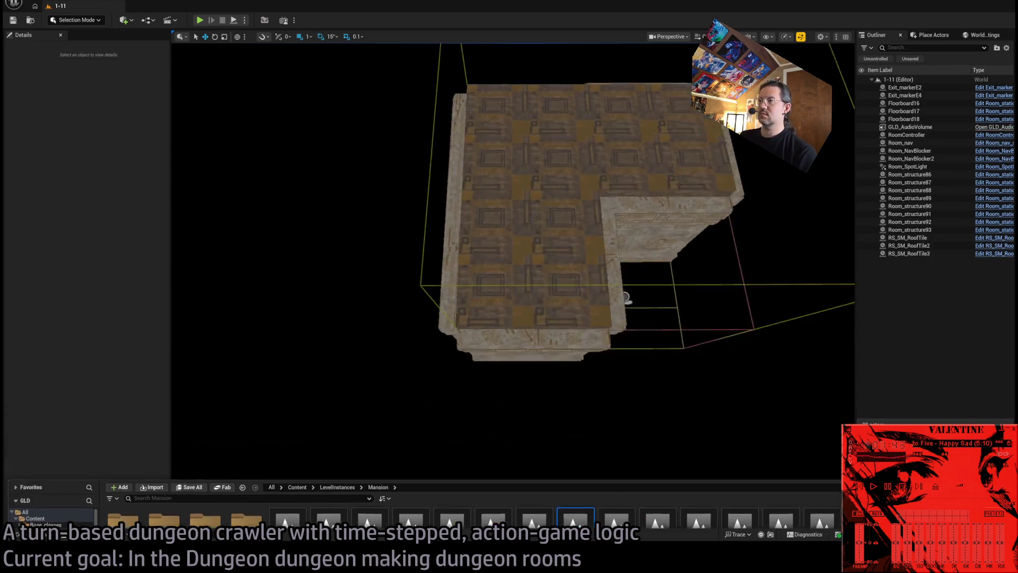
# - Rename level 1-11 to 1-5HW_R, then open level 1-12
pyautogui.click(32, 534)
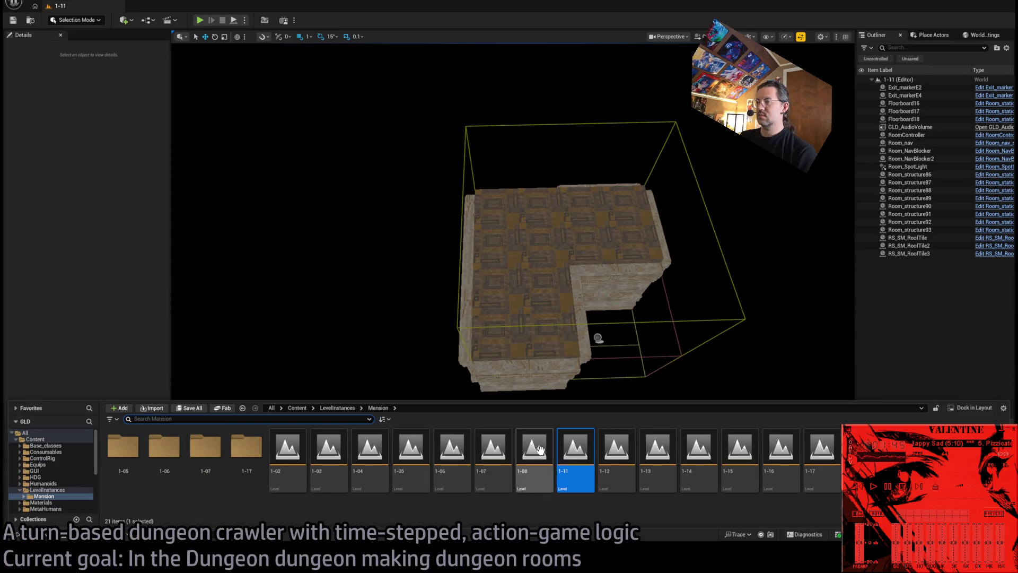
pyautogui.press('F2')
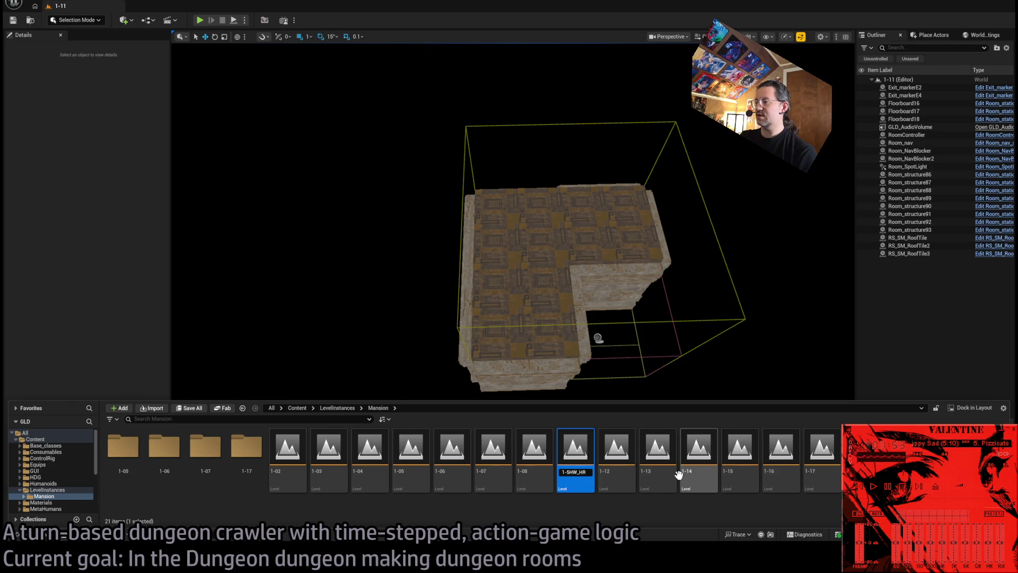
pyautogui.press('Return')
pyautogui.doubleClick(575, 450)
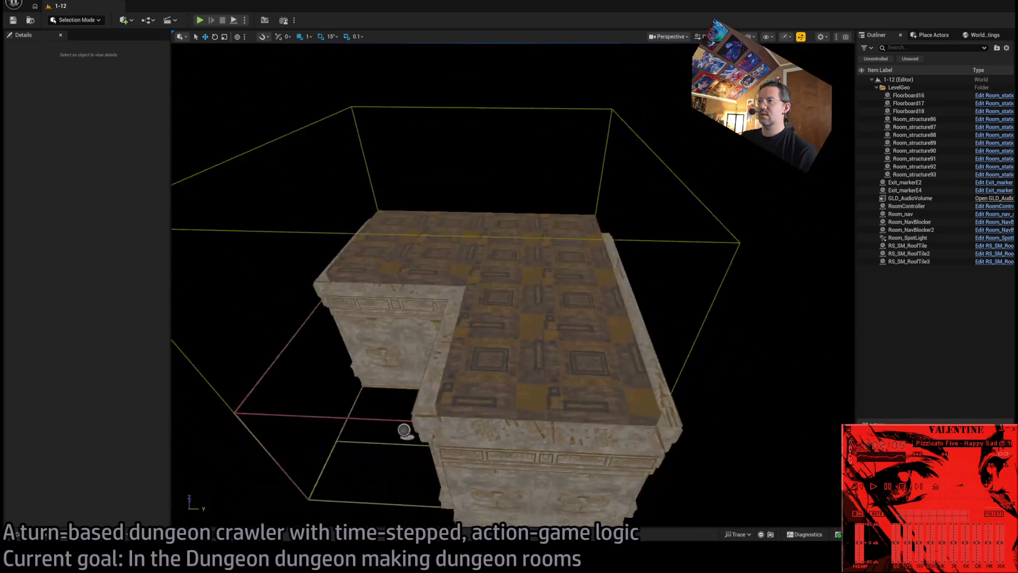
pyautogui.click(31, 534)
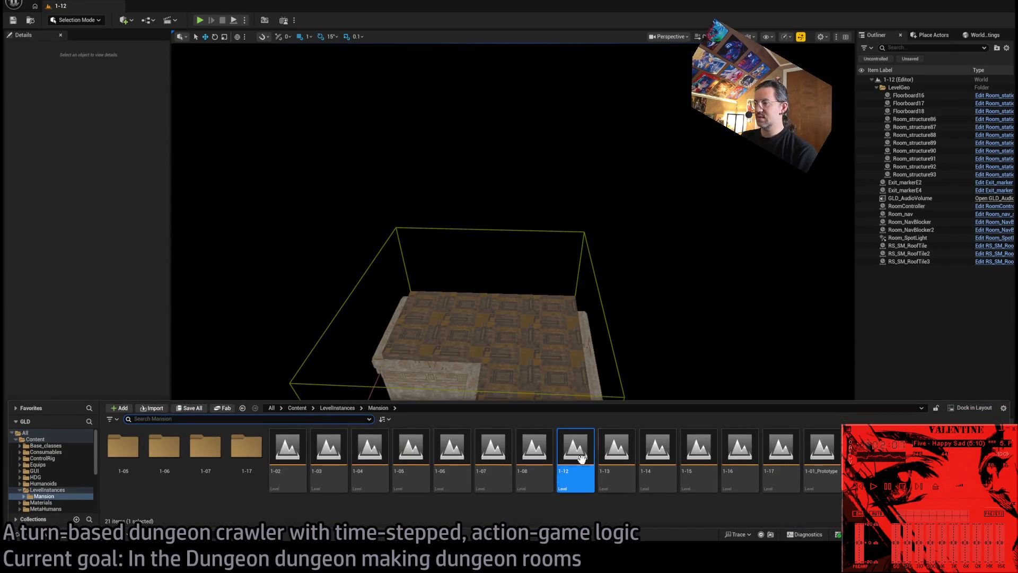
# - Rename level 1-12 to 1-5HW_L, move closer to its L-shaped room, then open level 1-13
pyautogui.press('F2')
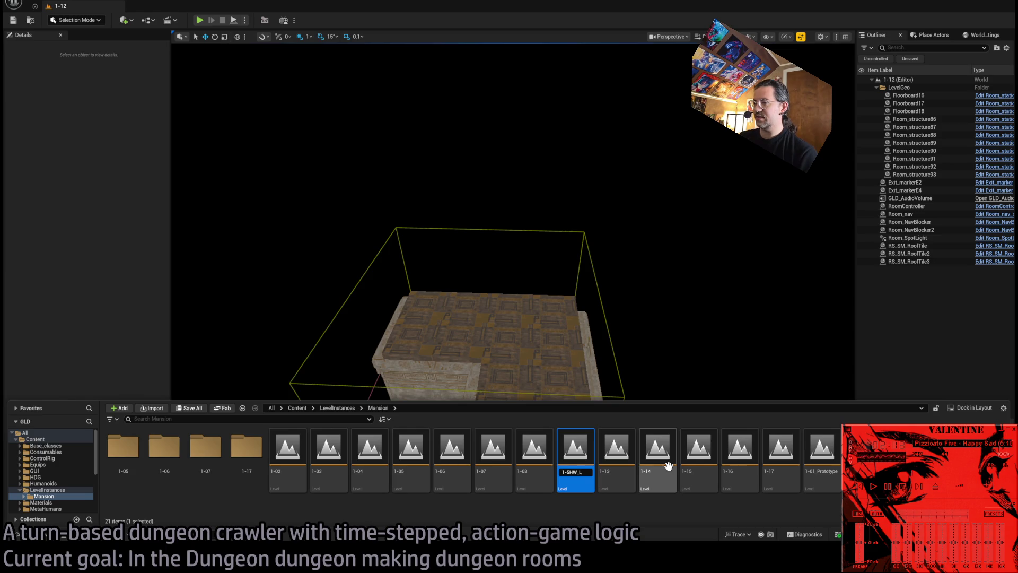
pyautogui.press('Return')
pyautogui.moveTo(597, 325)
pyautogui.mouseDown()
pyautogui.moveTo(572, 350)
pyautogui.moveTo(568, 318)
pyautogui.moveTo(588, 310)
pyautogui.moveTo(599, 286)
pyautogui.moveTo(613, 154)
pyautogui.moveTo(581, 55)
pyautogui.moveTo(587, 364)
pyautogui.mouseUp()
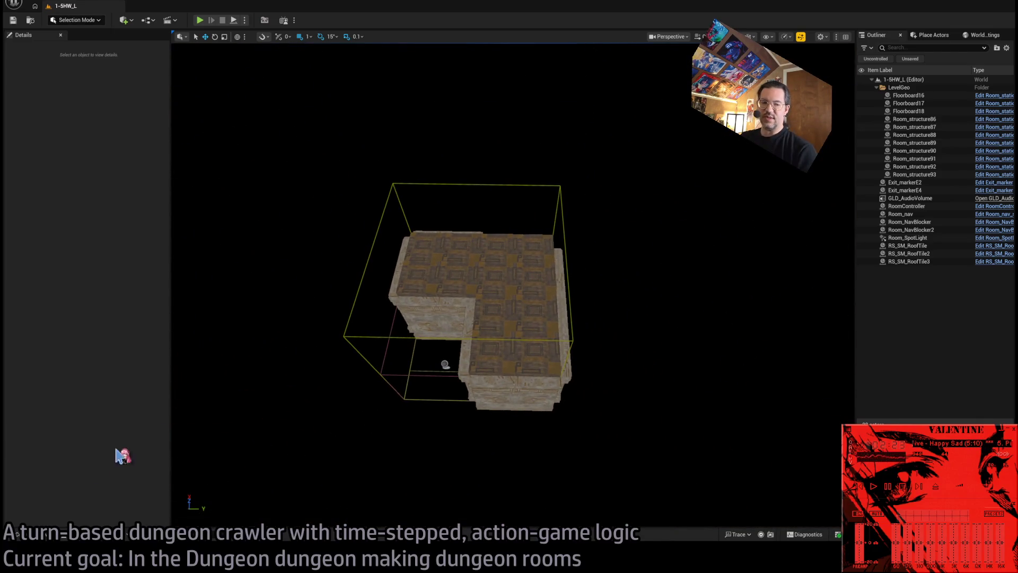
pyautogui.click(32, 535)
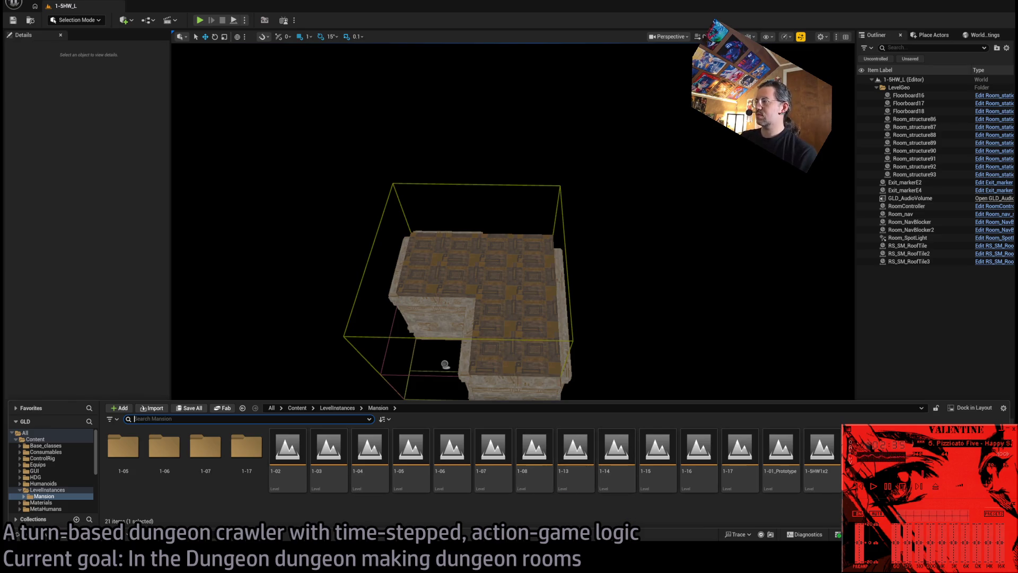
pyautogui.click(581, 477)
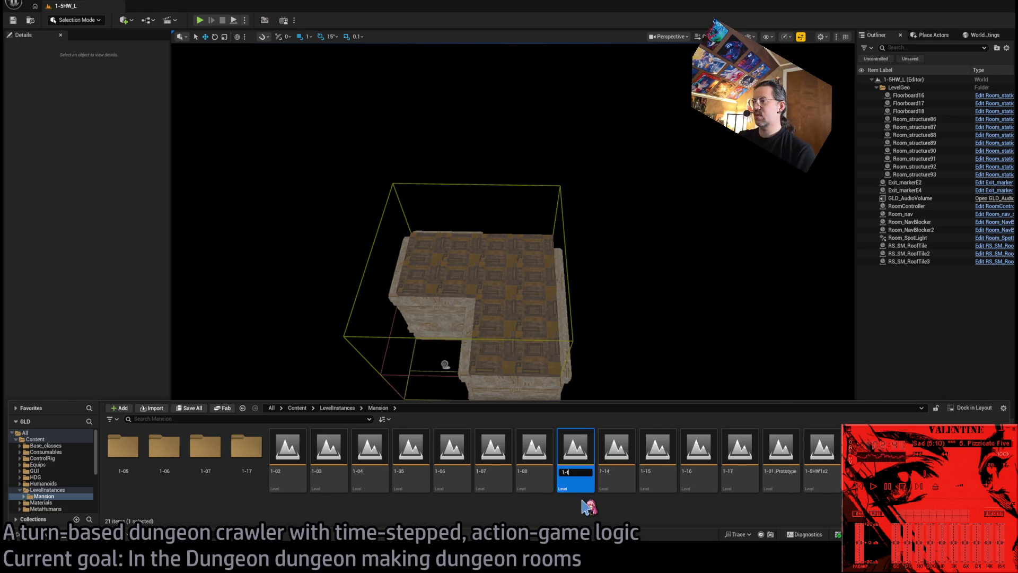
pyautogui.doubleClick(575, 444)
# - Overview level 1-13's room from outside and attempt to rename it 1-5HW_ExR
pyautogui.moveTo(557, 345)
pyautogui.mouseDown()
pyautogui.moveTo(495, 409)
pyautogui.moveTo(672, 425)
pyautogui.mouseUp()
pyautogui.scroll(-3, 509, 265)
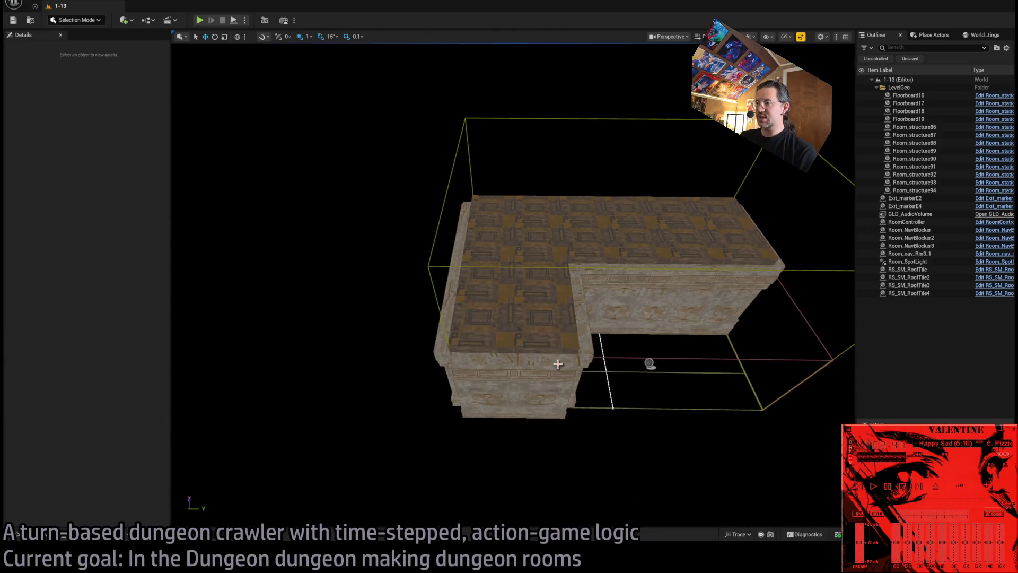
pyautogui.hotkey('ctrl', 'space')
pyautogui.press('F2')
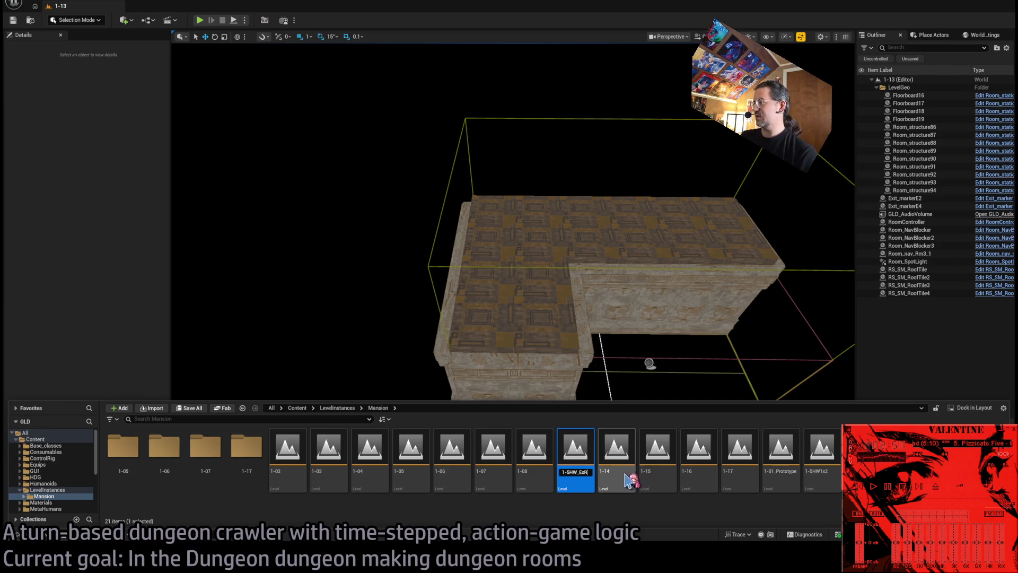
pyautogui.press('Escape')
# - Open and inspect levels 1-14 and 1-15, flying the camera into their corridors
pyautogui.doubleClick(579, 458)
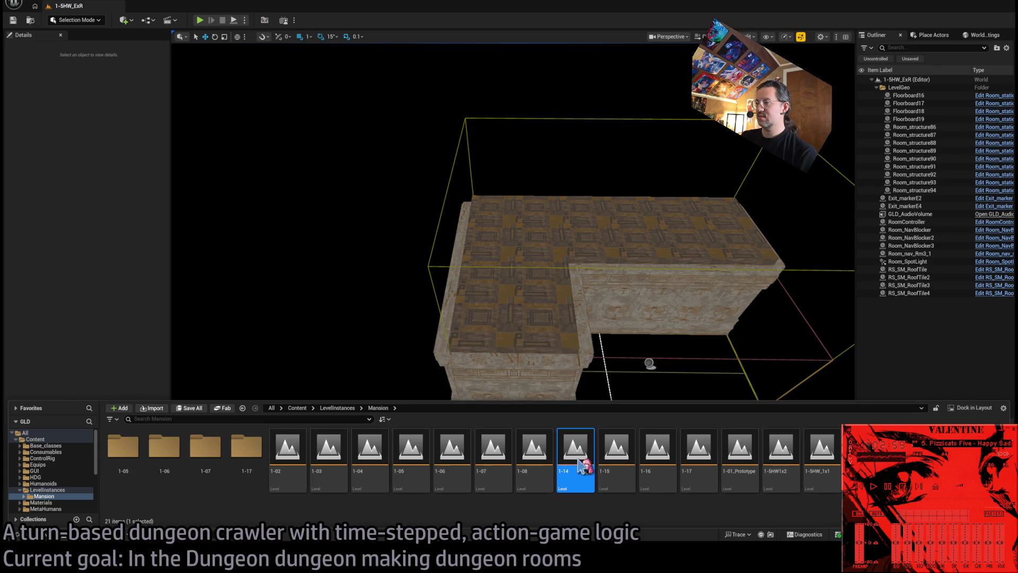
pyautogui.moveTo(449, 166)
pyautogui.mouseDown()
pyautogui.moveTo(455, 223)
pyautogui.moveTo(467, 186)
pyautogui.mouseUp()
pyautogui.moveTo(552, 302)
pyautogui.mouseDown()
pyautogui.moveTo(551, 361)
pyautogui.moveTo(552, 302)
pyautogui.mouseUp()
pyautogui.click(43, 537)
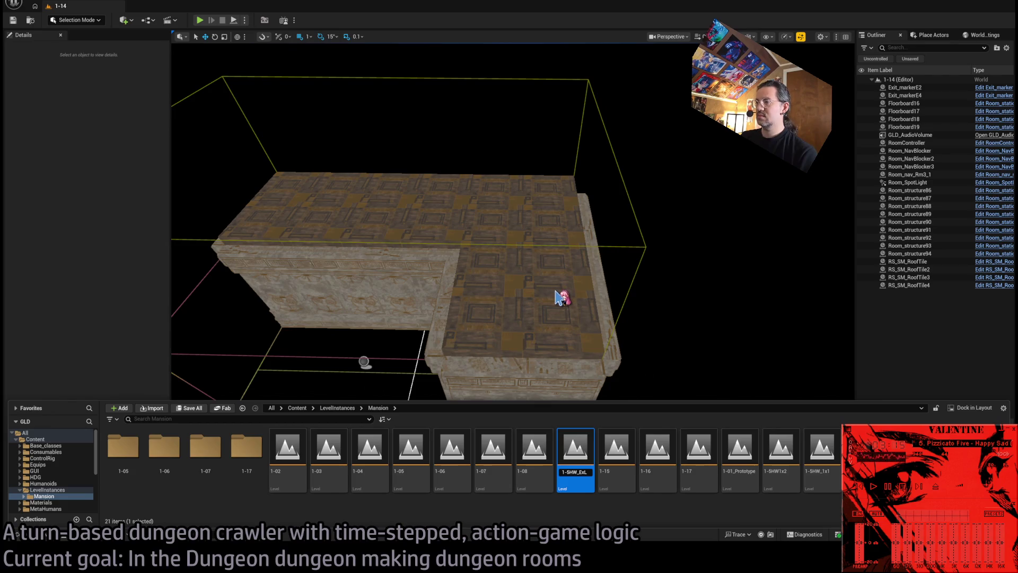
pyautogui.doubleClick(616, 451)
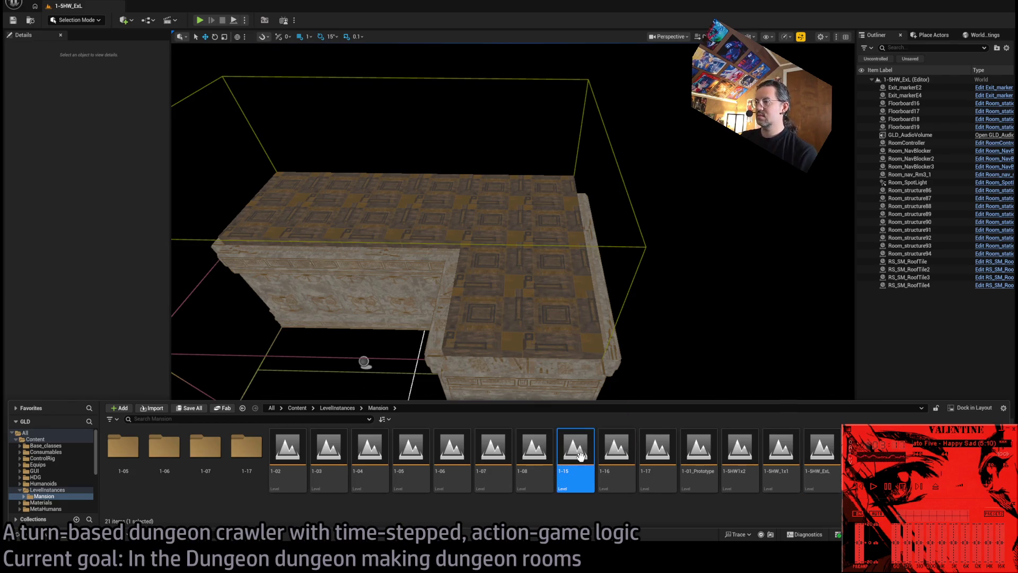
pyautogui.moveTo(515, 280)
pyautogui.mouseDown()
pyautogui.moveTo(514, 124)
pyautogui.moveTo(506, 288)
pyautogui.mouseUp()
# - Rename level 1-15 to 1-5HW_1x3 and 1-5HW1x2 to 1-5HW_1x2
pyautogui.click(53, 536)
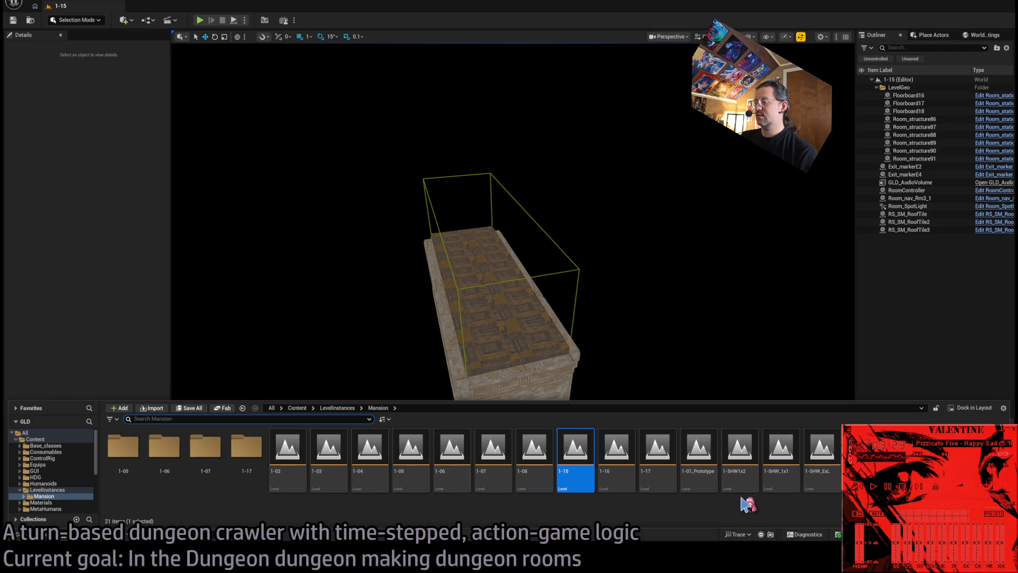
pyautogui.click(565, 469)
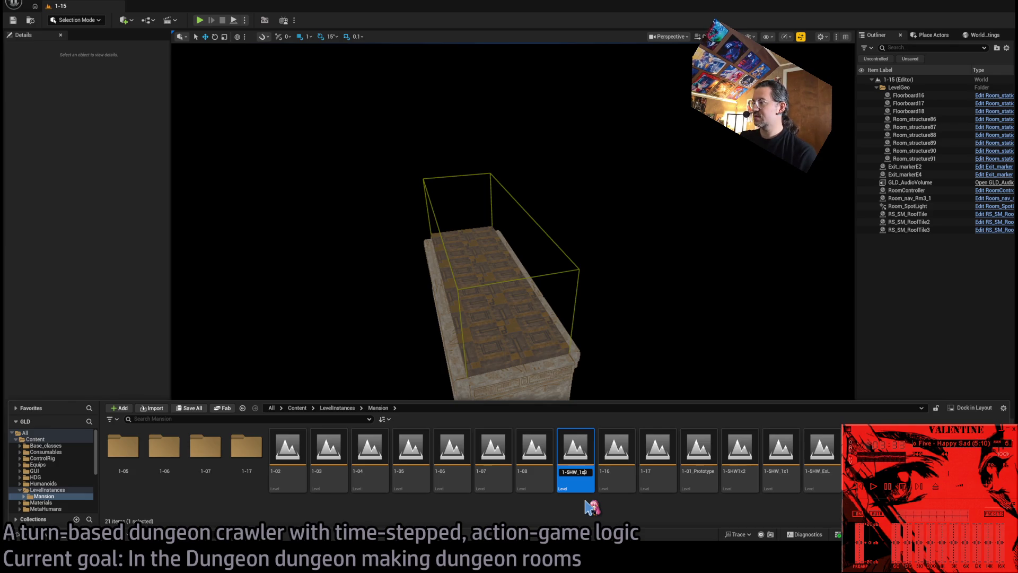
pyautogui.write('1-5HW_3x3')
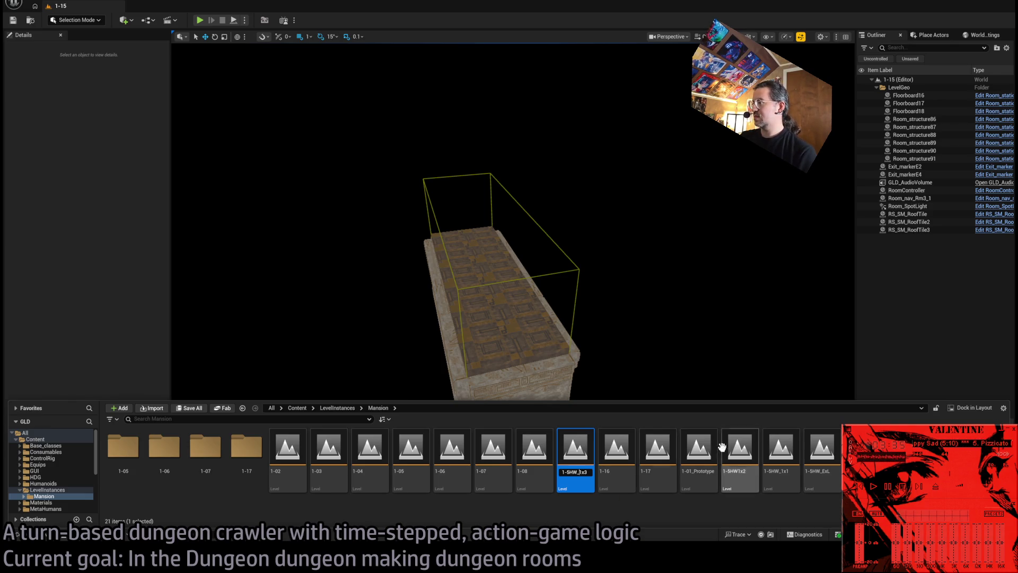
pyautogui.press('Return')
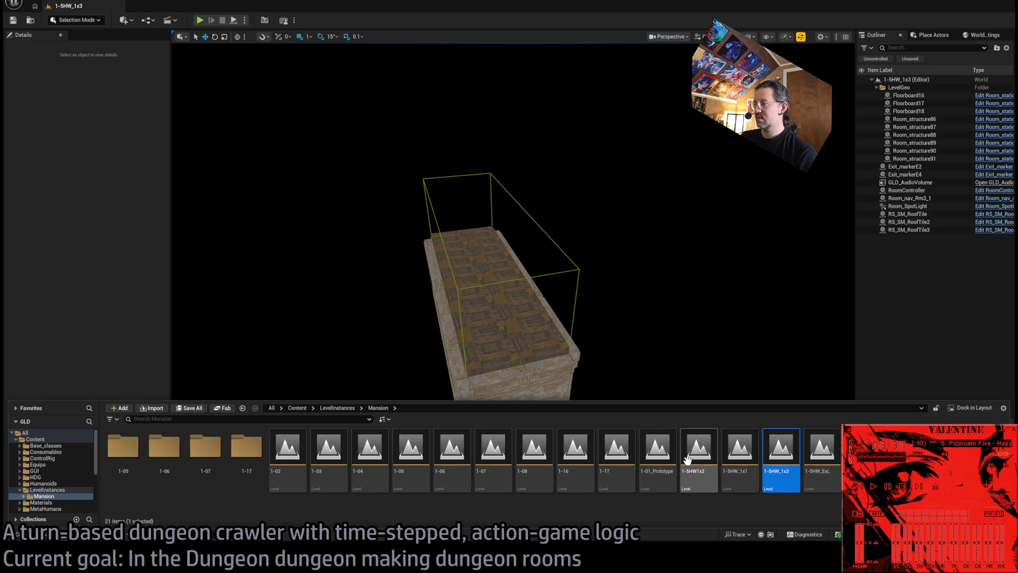
pyautogui.click(741, 450)
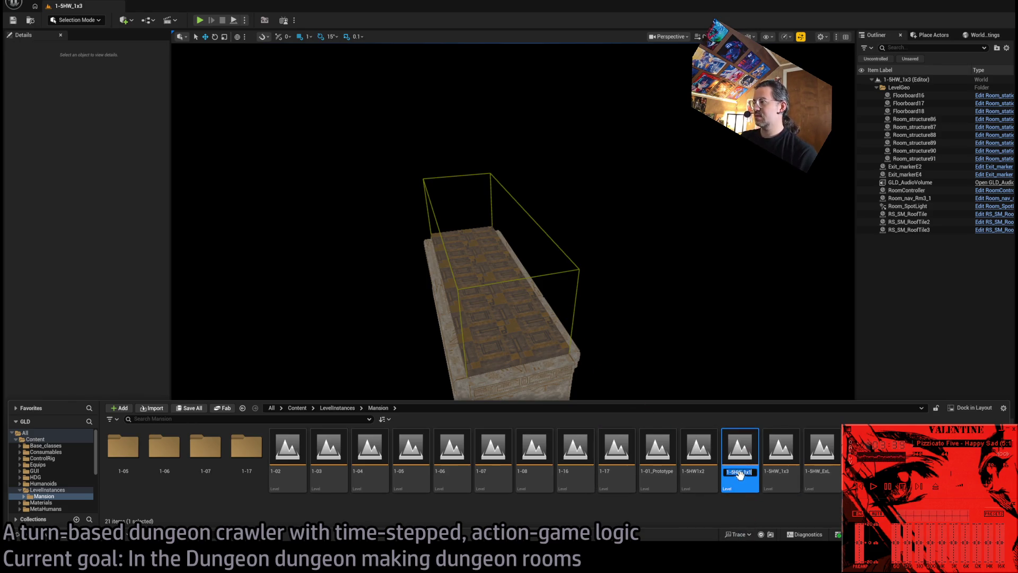
pyautogui.click(696, 472)
pyautogui.press('F2')
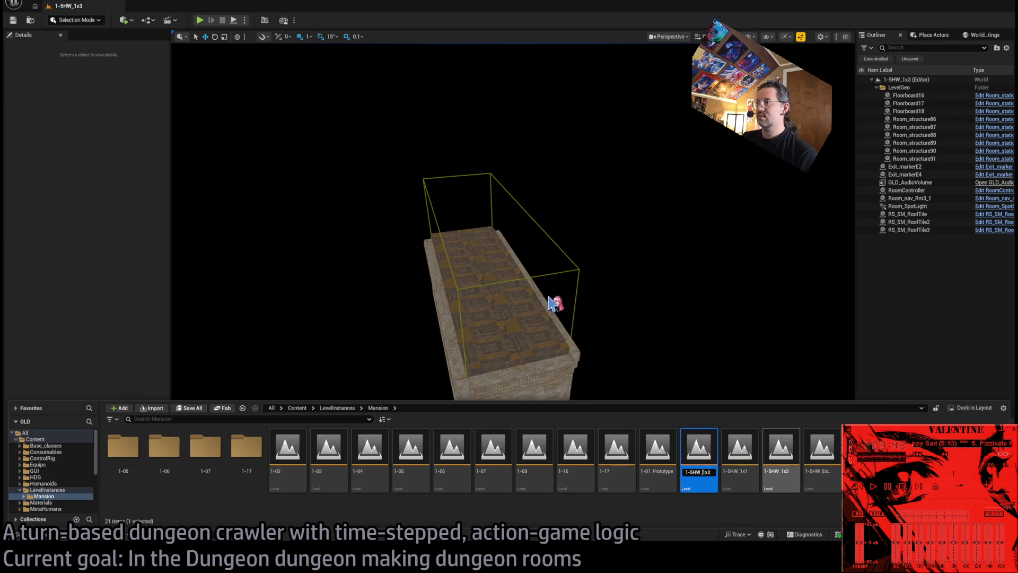
pyautogui.press('Return')
pyautogui.click(43, 496)
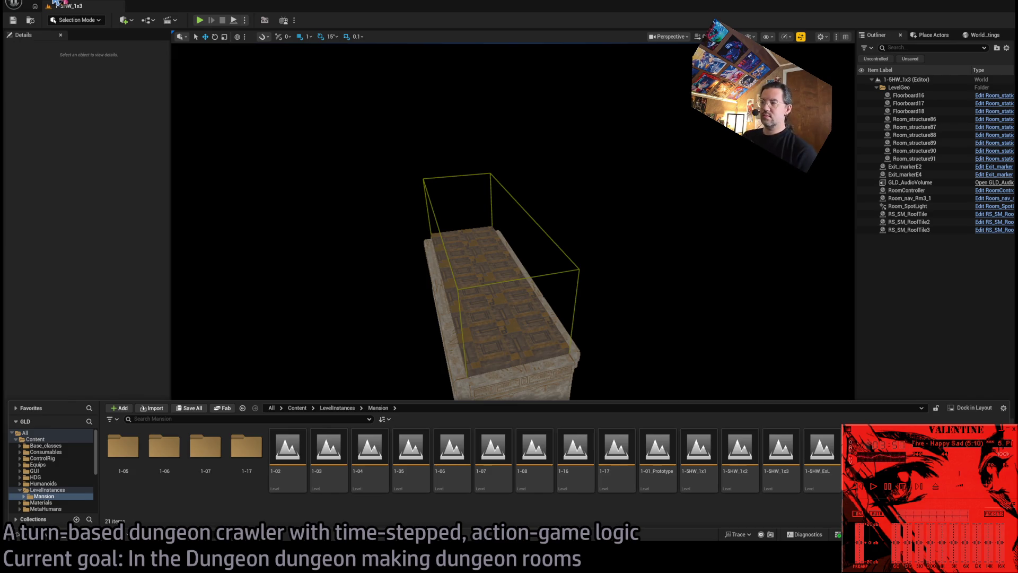
# - Hide the Content Drawer and fly into the 1-5HW_1x3 room to view Exit S1 and Exit N1, then back out
pyautogui.click(454, 197)
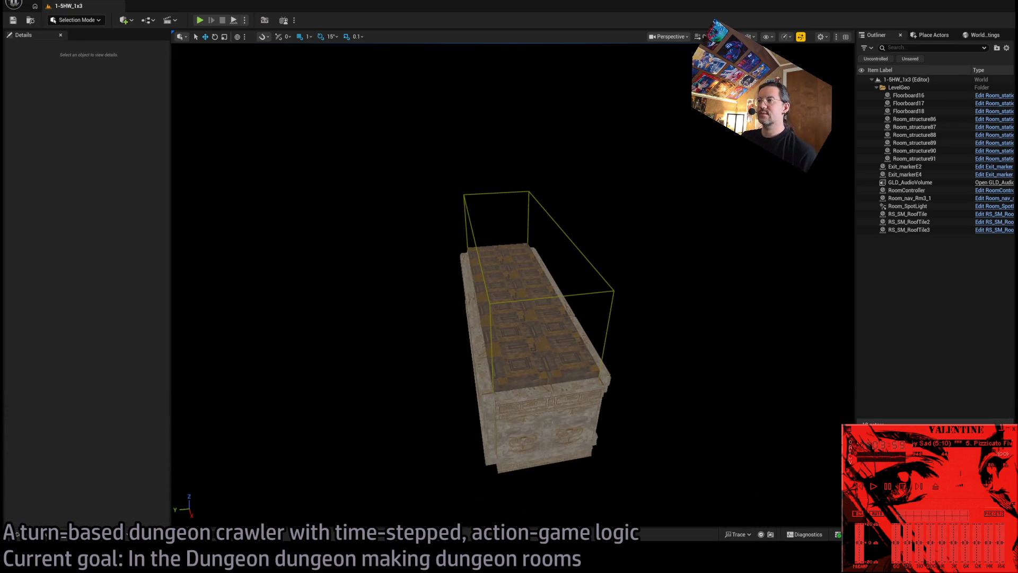
pyautogui.moveTo(446, 191); pyautogui.dragTo(447, 180)
pyautogui.press('w')
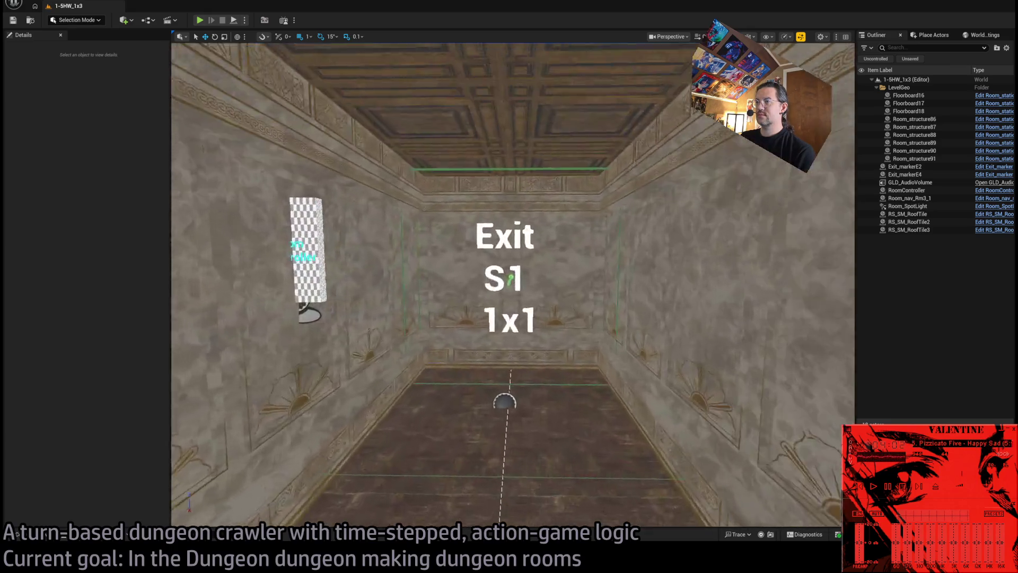
pyautogui.moveTo(509, 286); pyautogui.dragTo(297, 286)
pyautogui.moveTo(443, 204)
pyautogui.mouseDown()
pyautogui.moveTo(443, 281)
pyautogui.moveTo(443, 204)
pyautogui.moveTo(202, 104)
pyautogui.mouseUp()
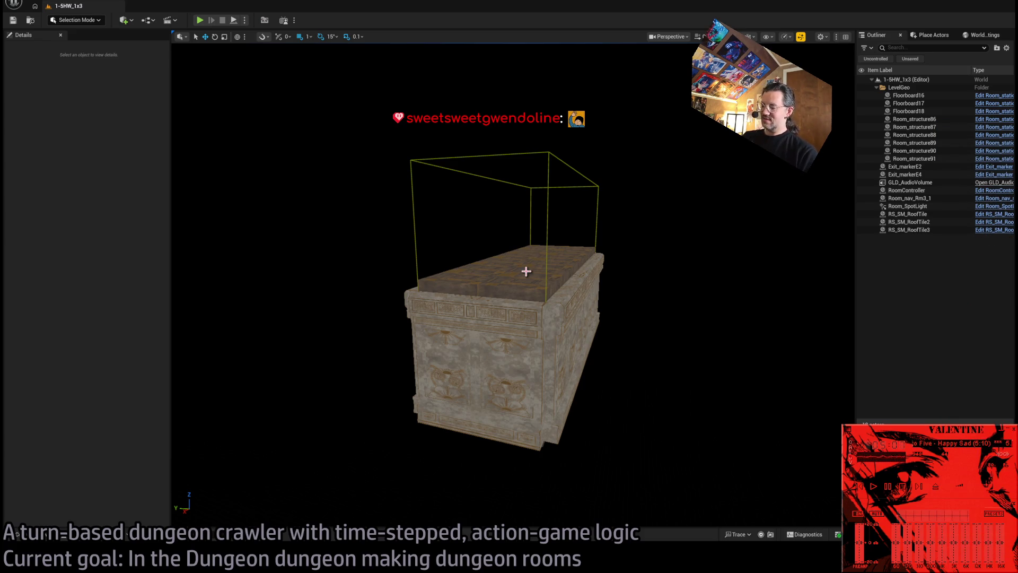
# - Select roof tile RS_SM_RoofTile2 (SM_RoofTile, Roof Dimensions 2) and orbit to view it from above
pyautogui.click(526, 271)
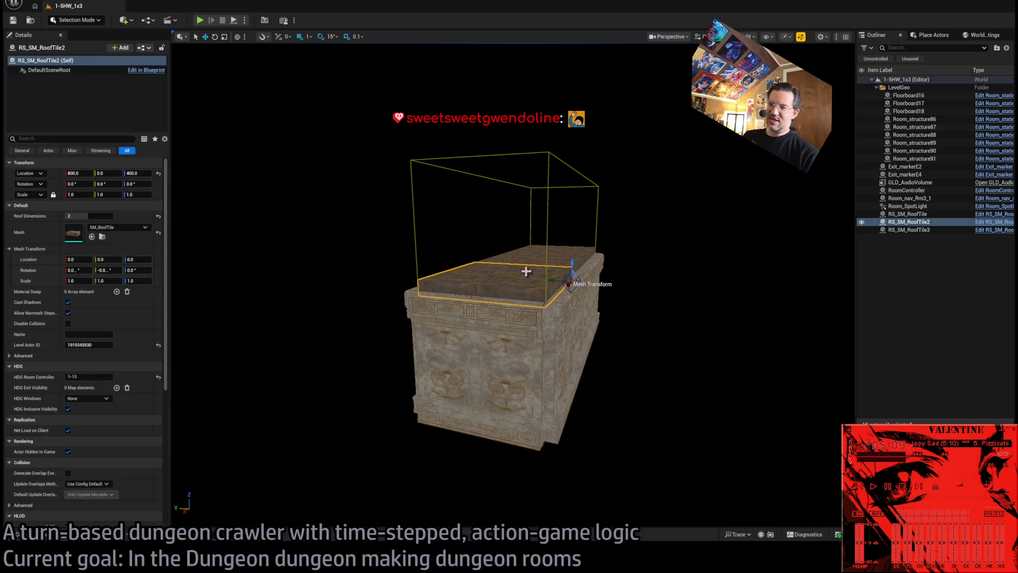
pyautogui.moveTo(495, 208)
pyautogui.mouseDown()
pyautogui.moveTo(509, 233)
pyautogui.moveTo(397, 319)
pyautogui.mouseUp()
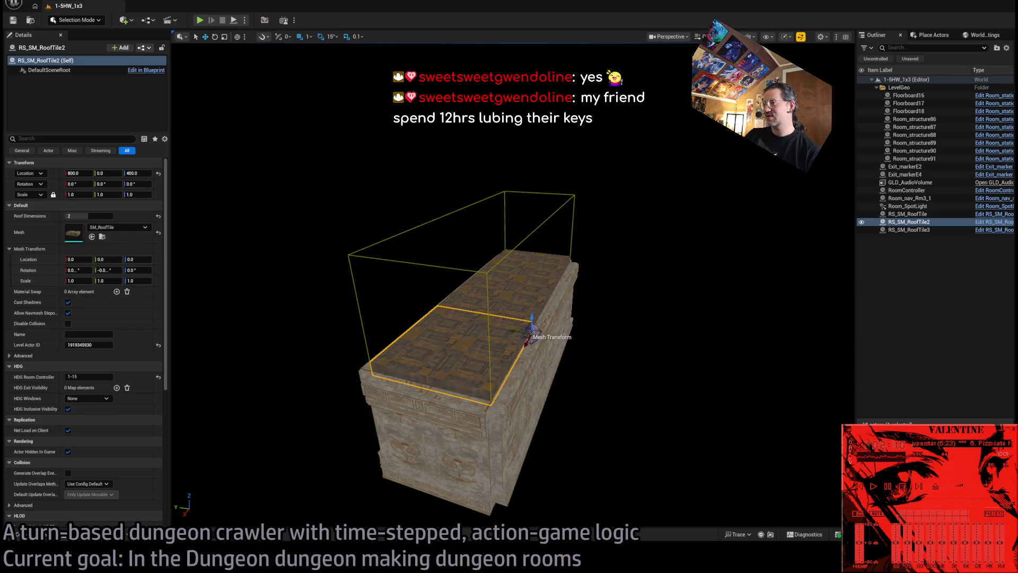
pyautogui.hotkey('alt', 'Tab')
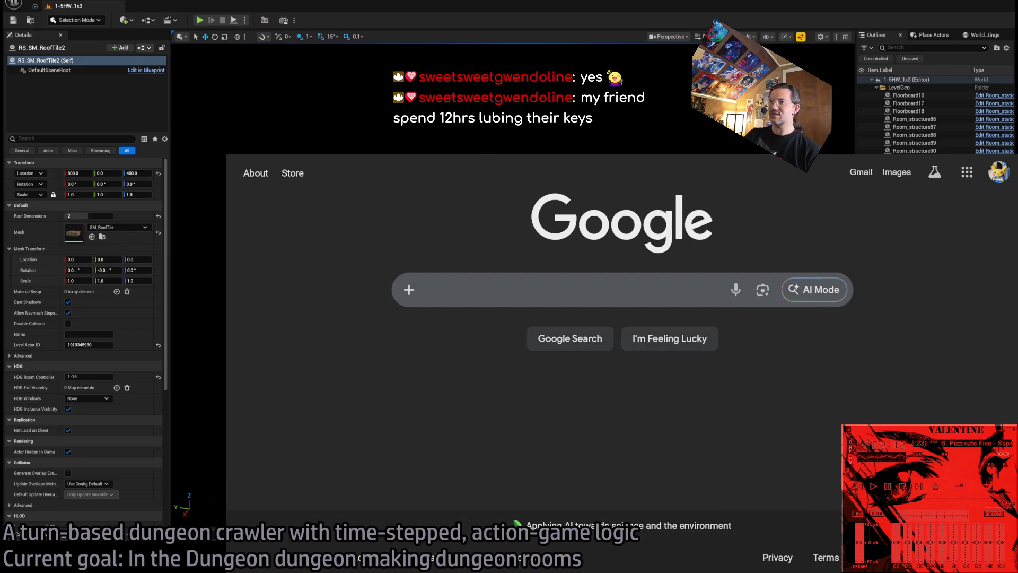
pyautogui.click(370, 316)
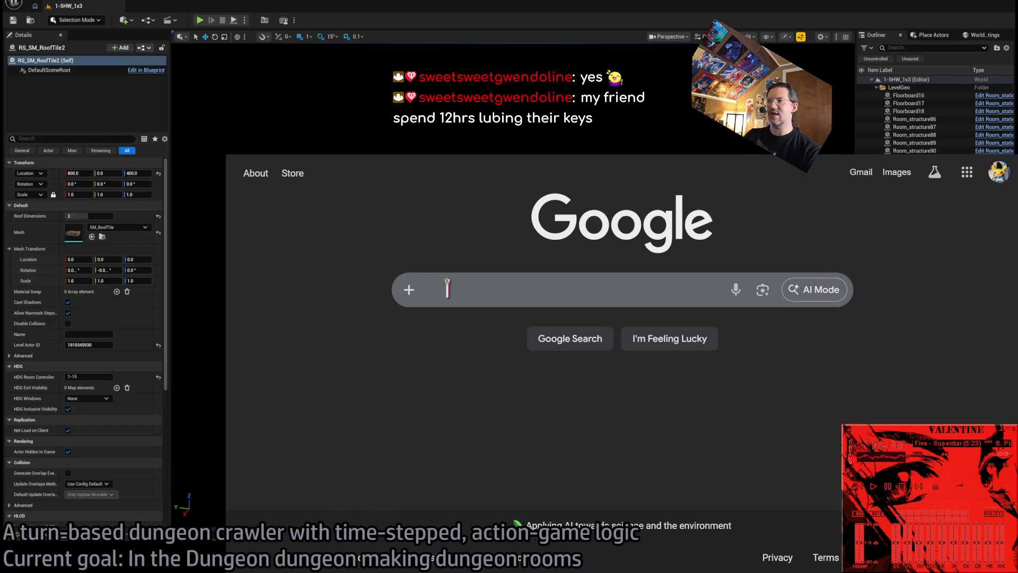
pyautogui.click(447, 288)
pyautogui.write('das keybaord')
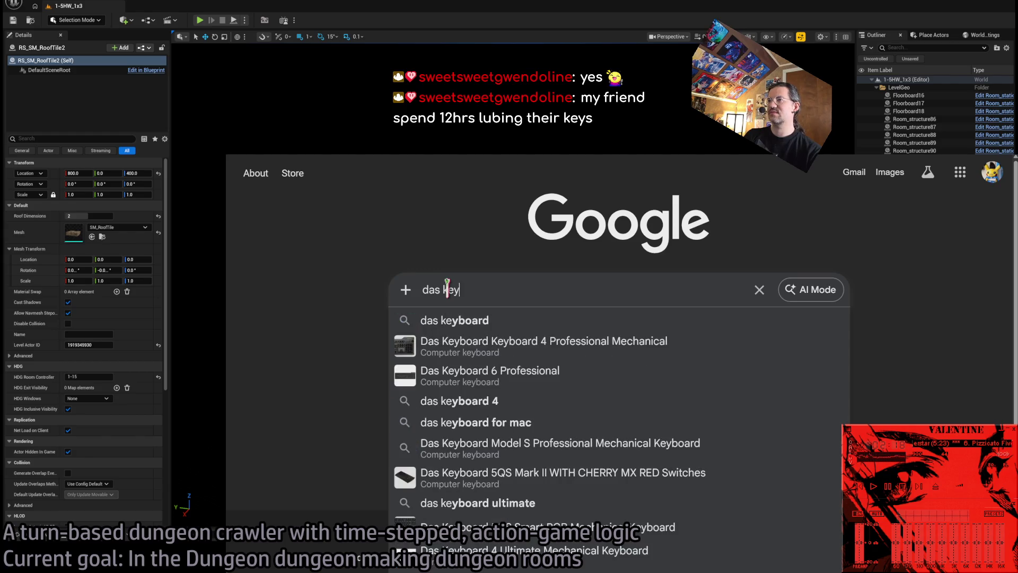
pyautogui.press('Return')
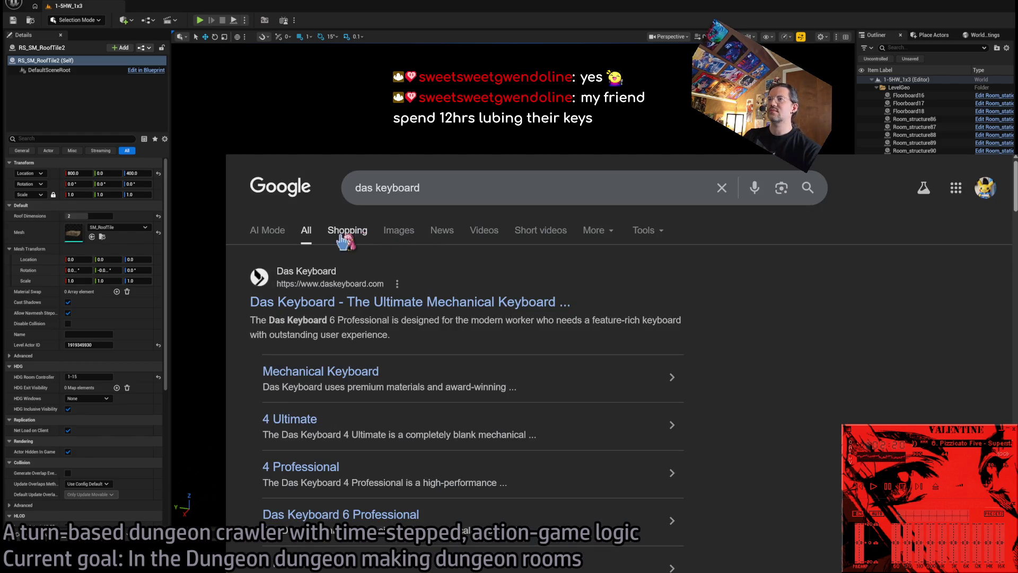
pyautogui.click(401, 235)
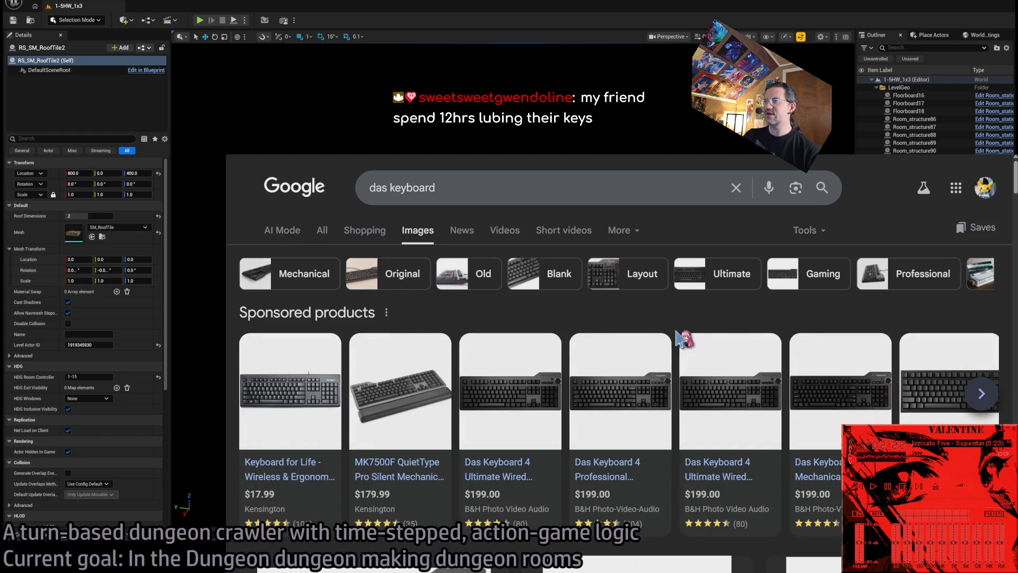
pyautogui.scroll(-2, 316, 470)
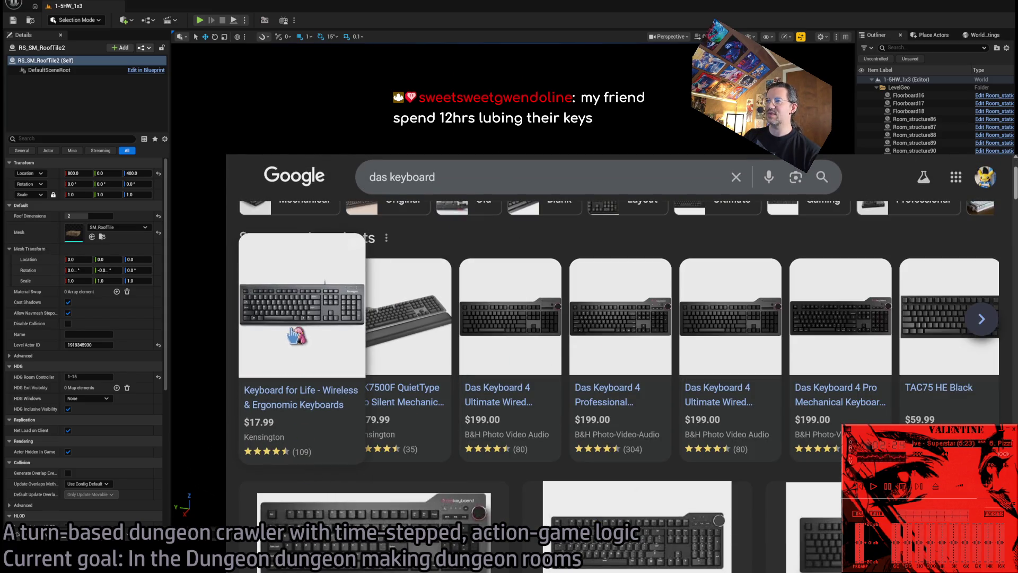
pyautogui.scroll(-5, 260, 490)
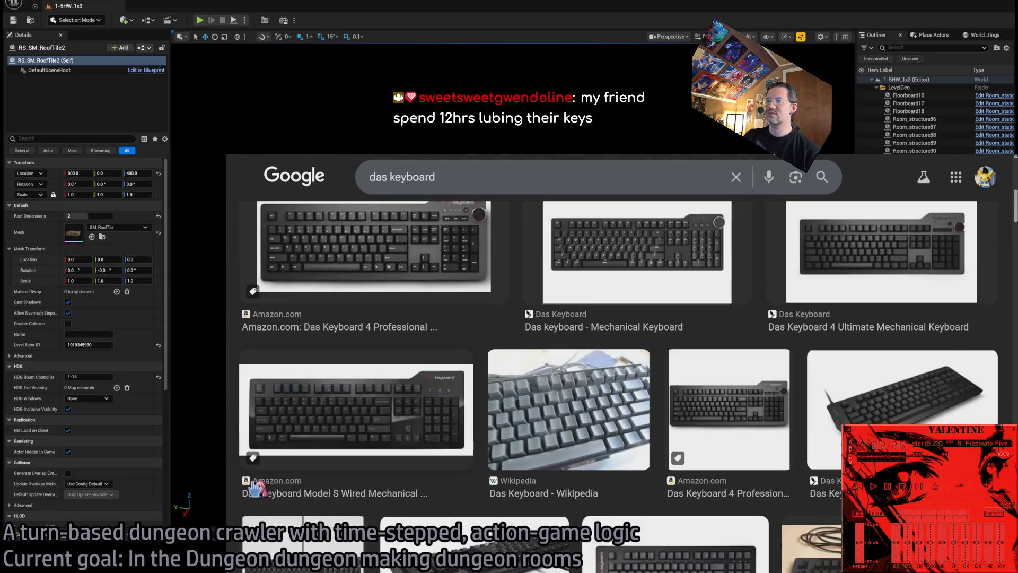
pyautogui.scroll(-3, 257, 498)
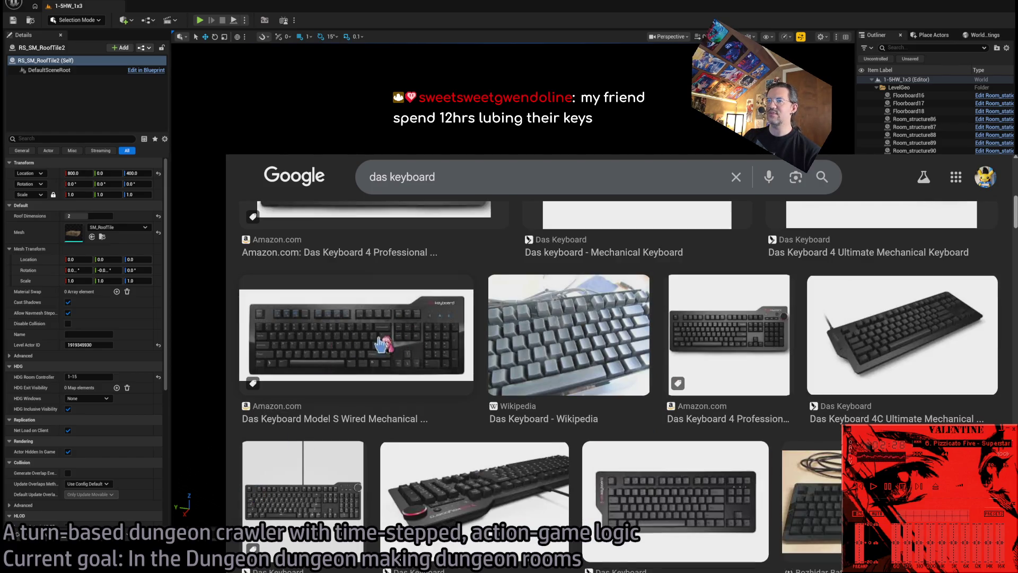
pyautogui.click(444, 380)
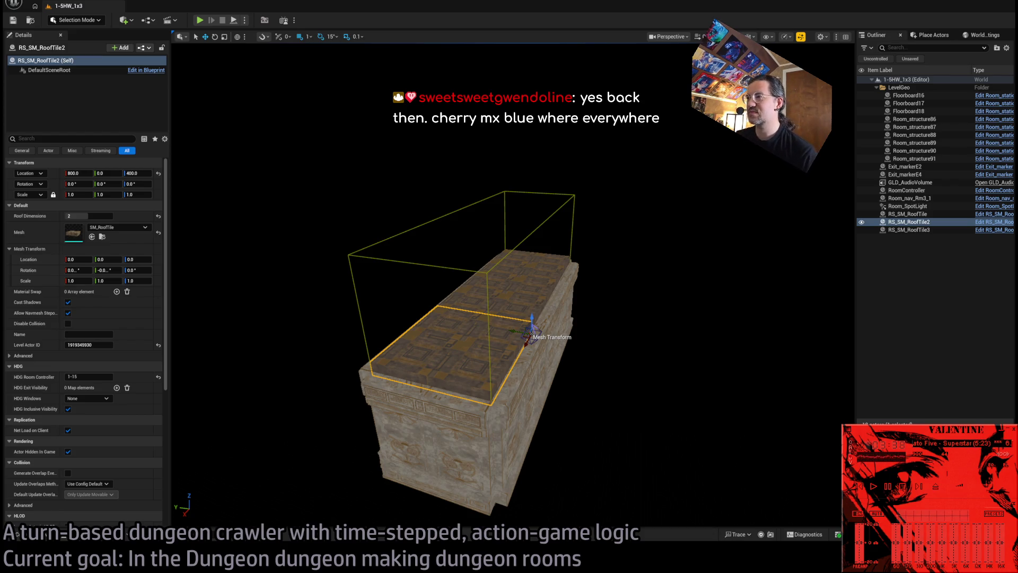
pyautogui.press('w')
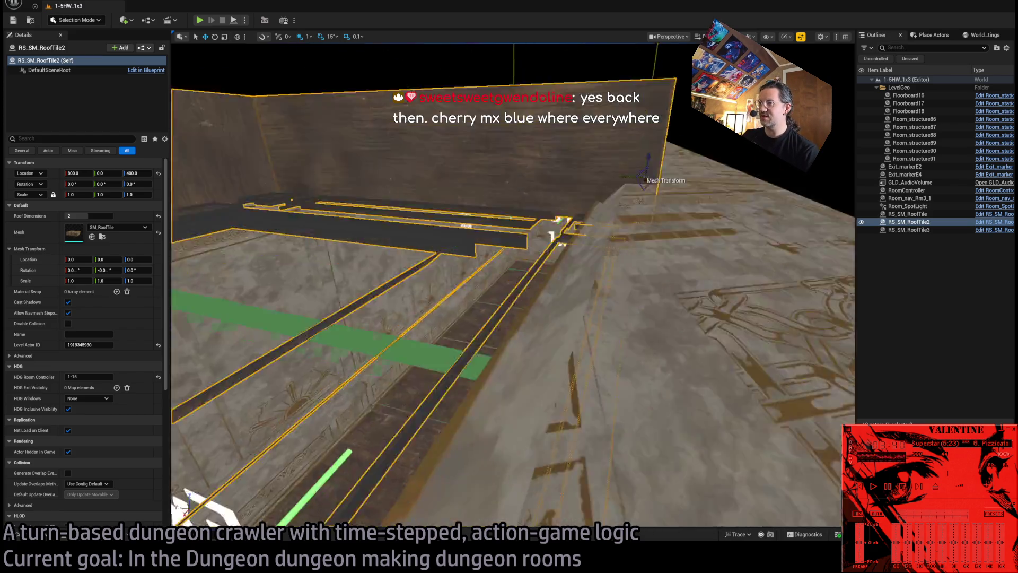
pyautogui.press('w')
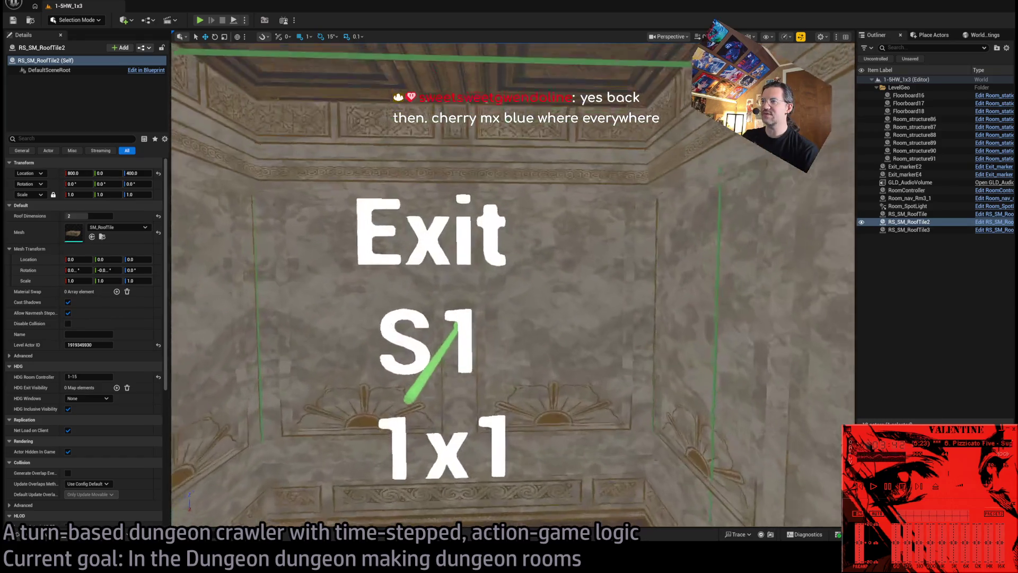
pyautogui.moveTo(532, 127)
pyautogui.mouseDown()
pyautogui.moveTo(424, 133)
pyautogui.moveTo(532, 127)
pyautogui.mouseUp()
pyautogui.press('w')
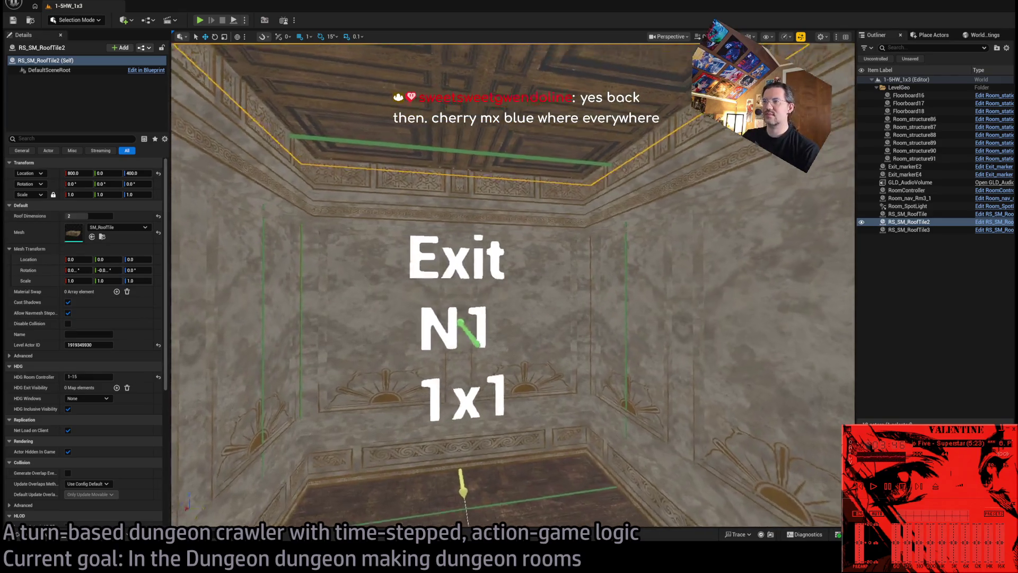
pyautogui.press('f')
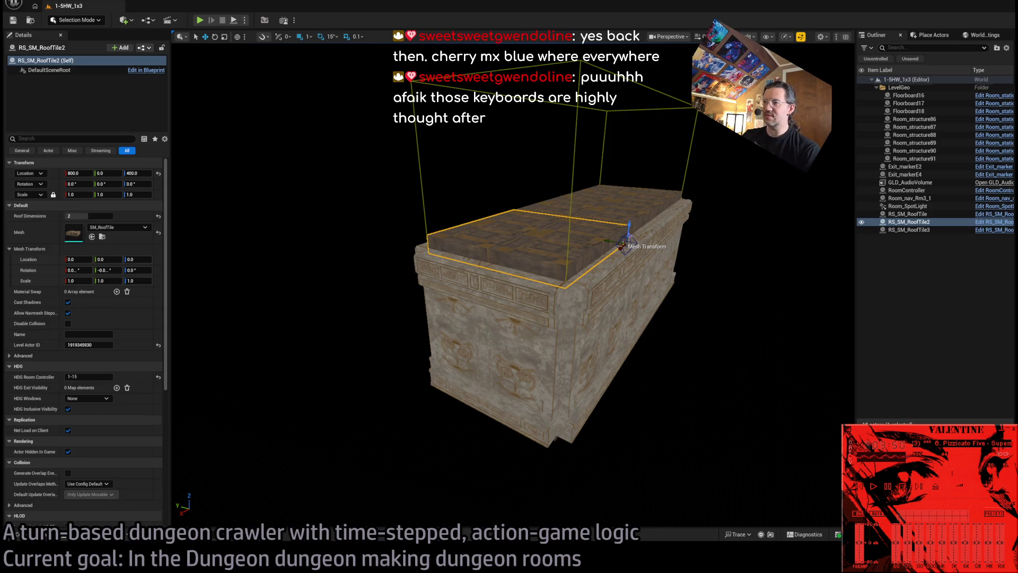
pyautogui.click(536, 332)
pyautogui.click(638, 370)
pyautogui.click(611, 356)
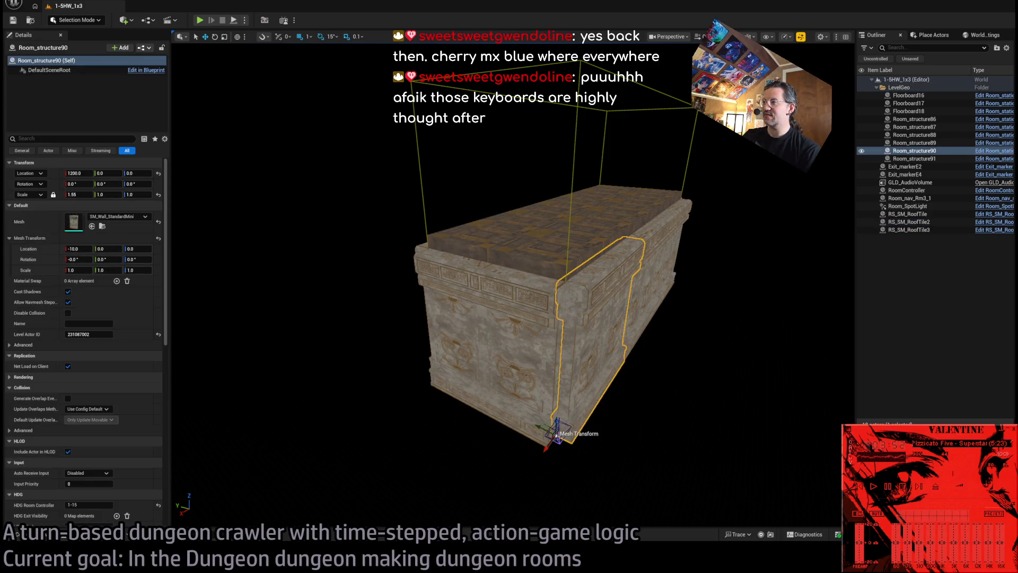
pyautogui.press('f')
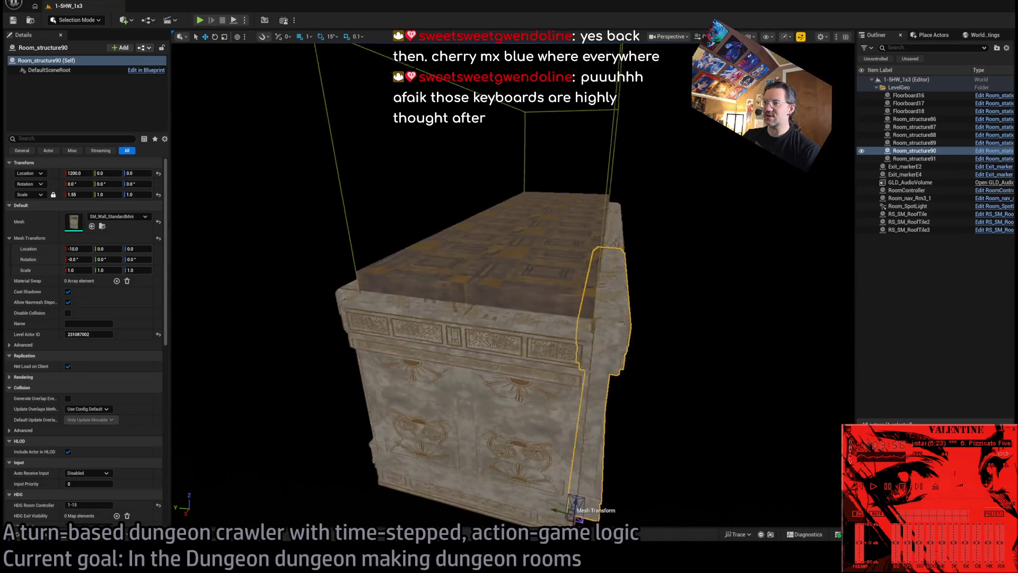
pyautogui.click(643, 452)
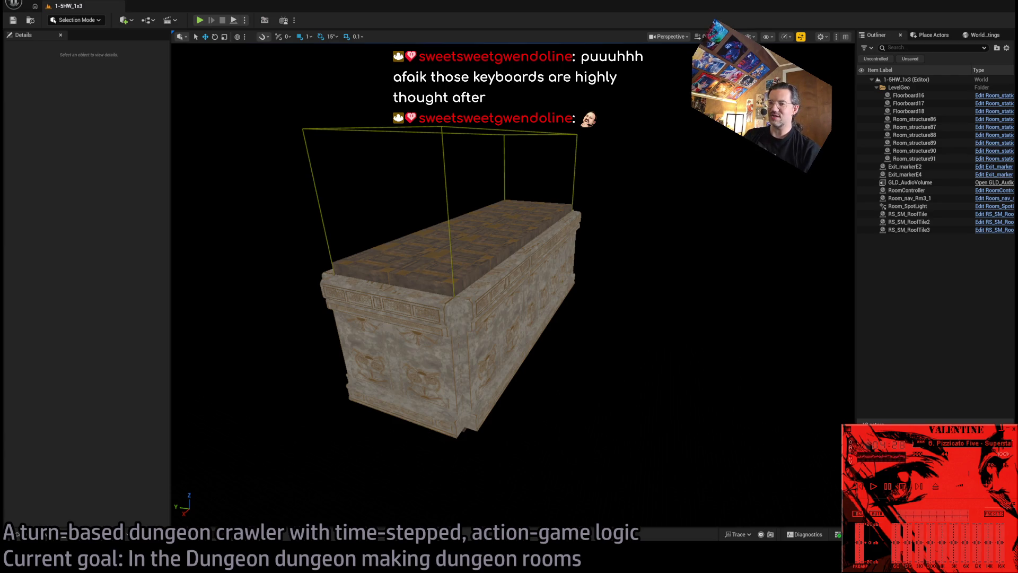
pyautogui.hotkey('alt', 'Tab')
pyautogui.write('bu')
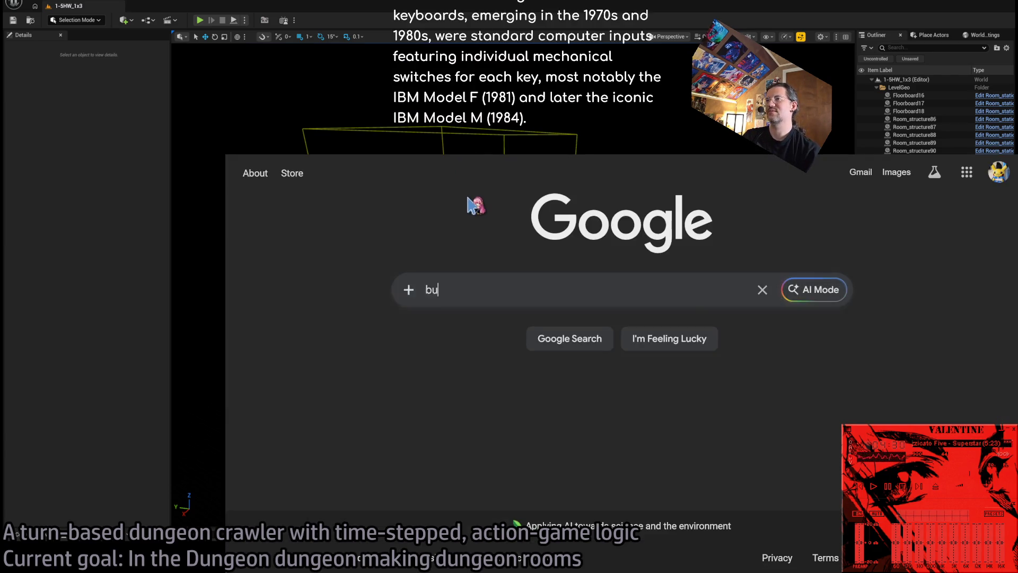
pyautogui.write('ckling spring siz')
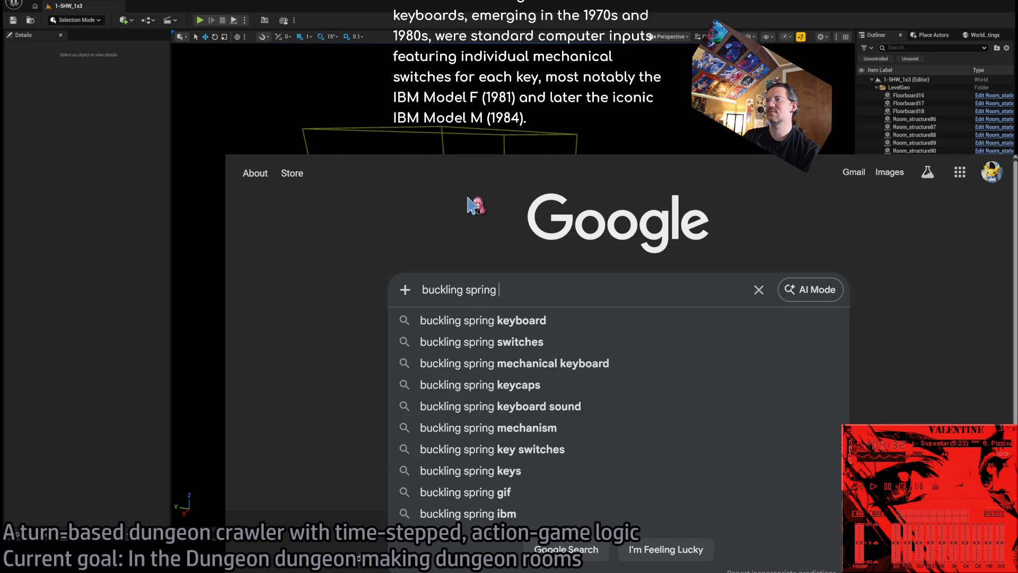
# - Correct the query to 'buckling spring switch', search, and show the image results
pyautogui.press('BackSpace')
pyautogui.press('BackSpace')
pyautogui.write('witch')
pyautogui.press('Return')
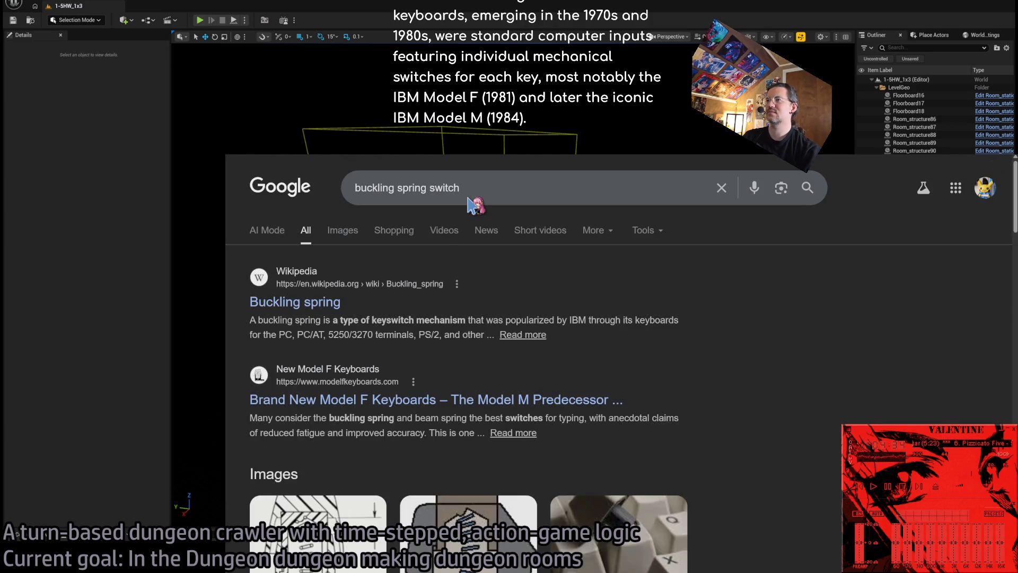
pyautogui.click(350, 234)
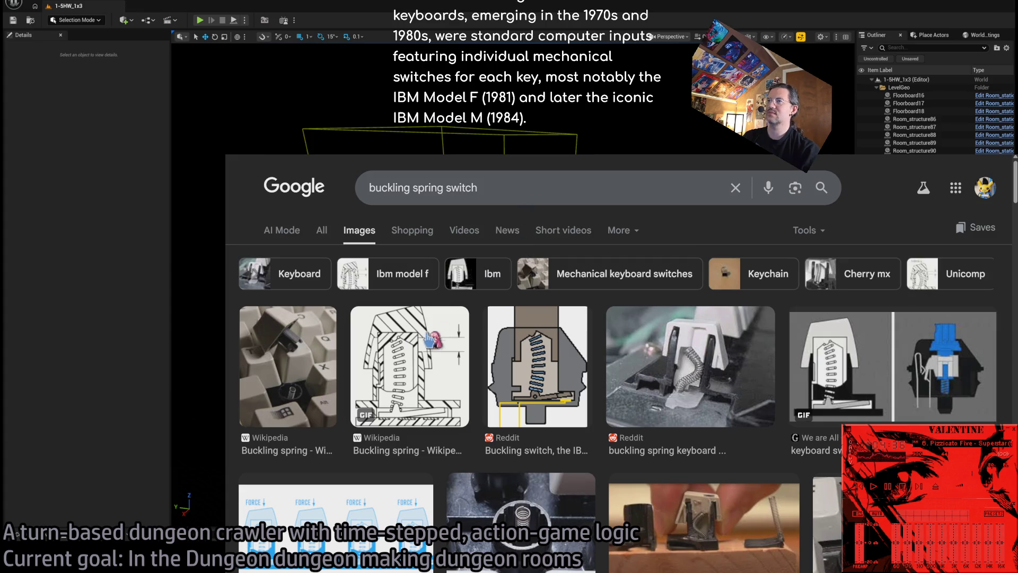
# - Preview the Reddit buckling spring keyboard image and read through its post
pyautogui.scroll(-2, 554, 323)
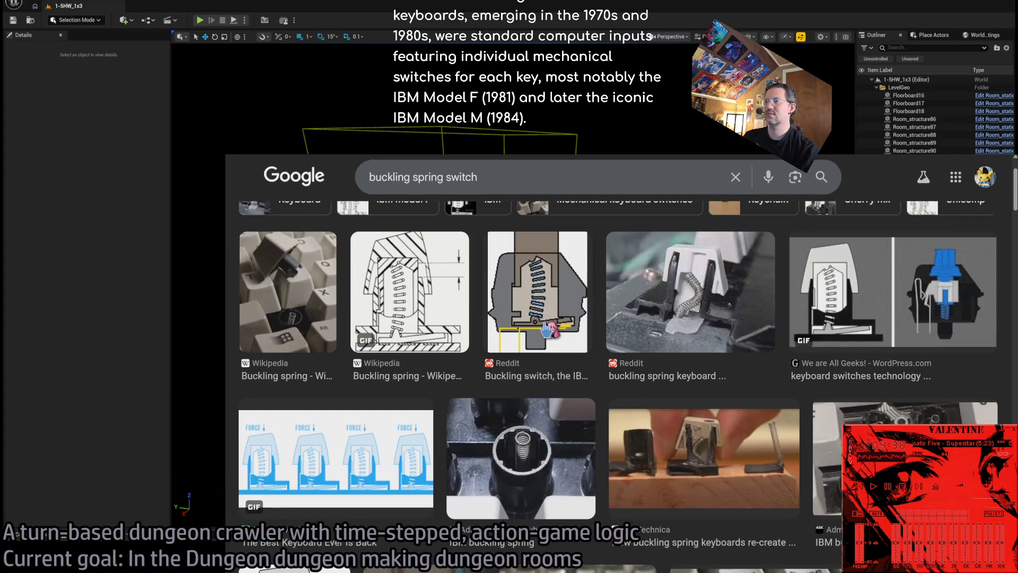
pyautogui.click(674, 274)
pyautogui.click(888, 341)
pyautogui.scroll(-20, 541, 346)
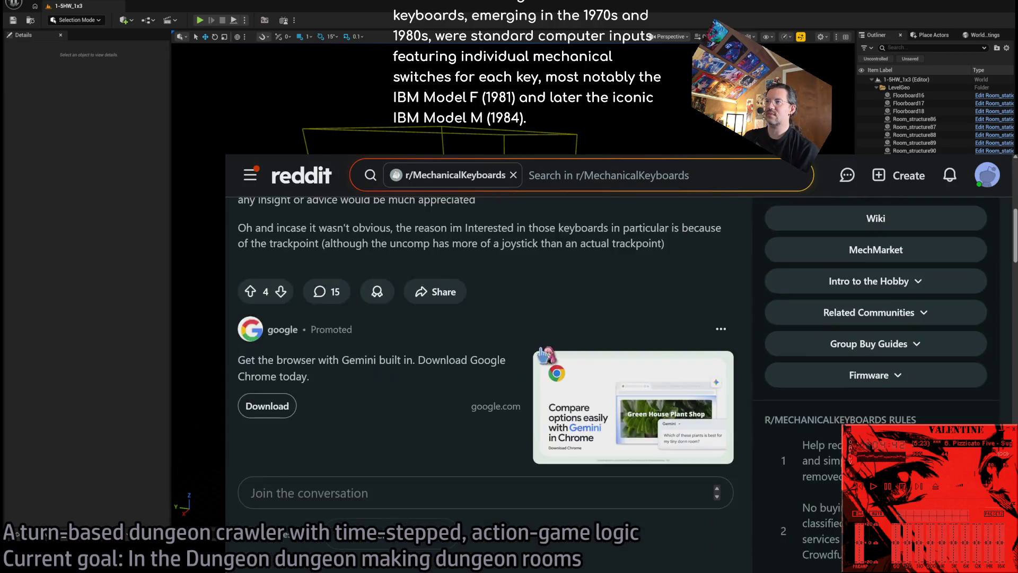
pyautogui.scroll(-3, 540, 346)
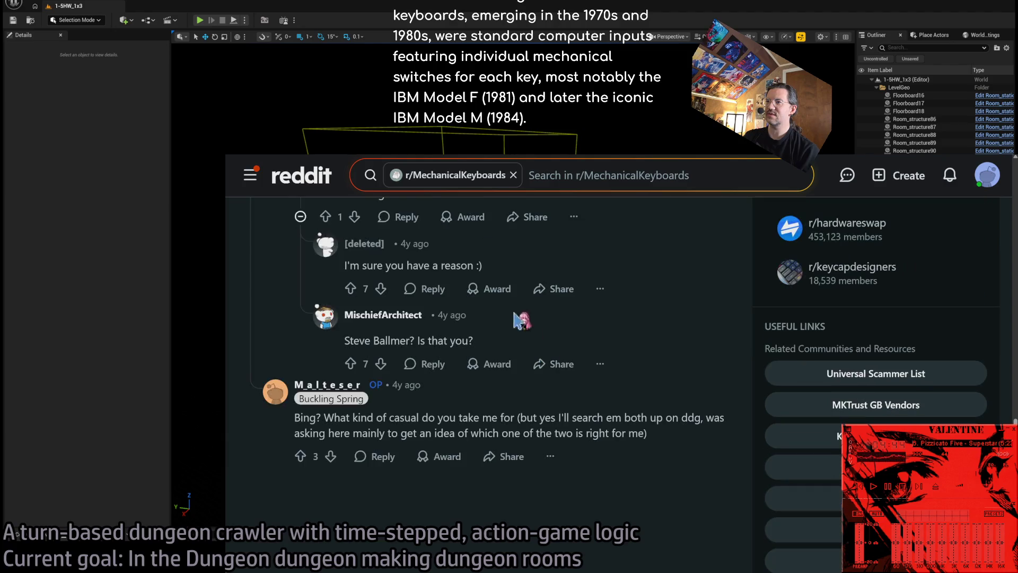
# - Open the Reddit post's switch image, reset the page zoom, and return to the image results
pyautogui.hotkey('alt', 'Left')
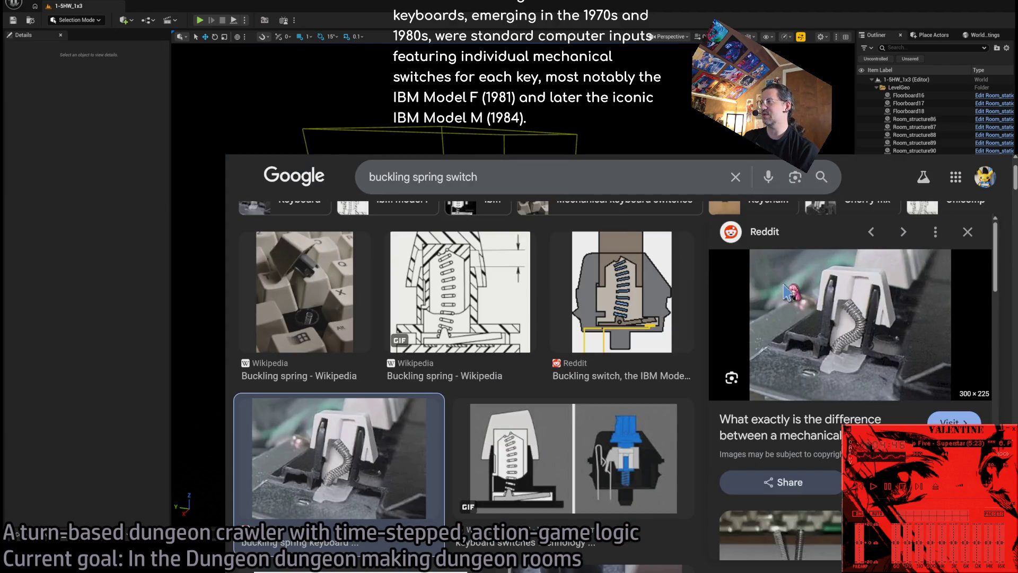
pyautogui.click(861, 333)
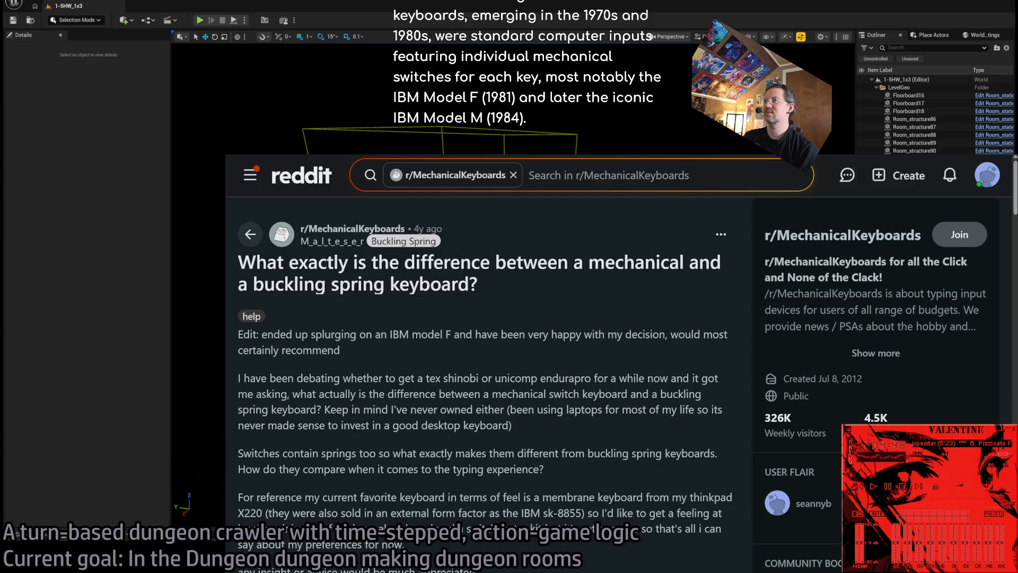
pyautogui.hotkey('alt', 'Left')
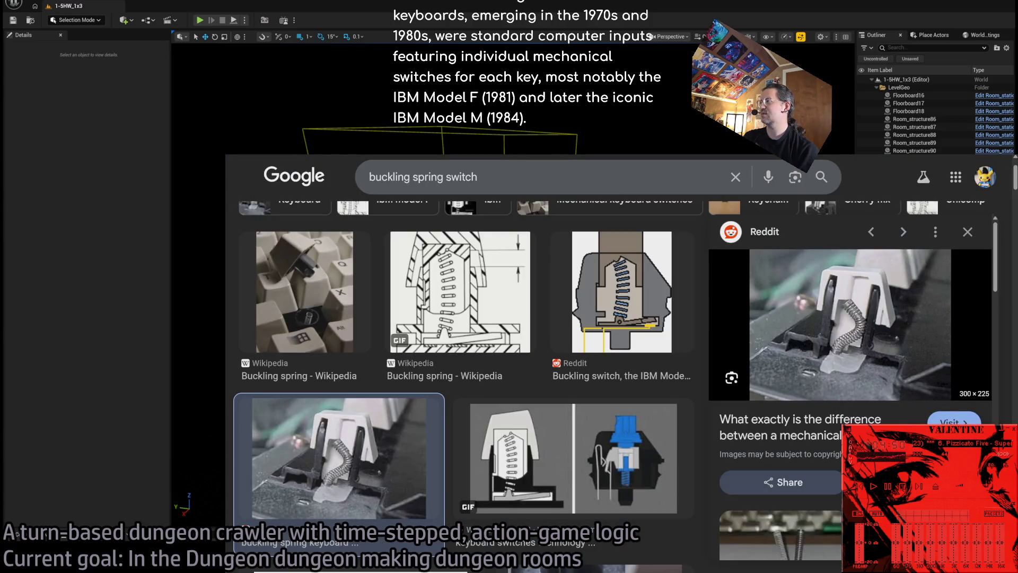
pyautogui.click(952, 420)
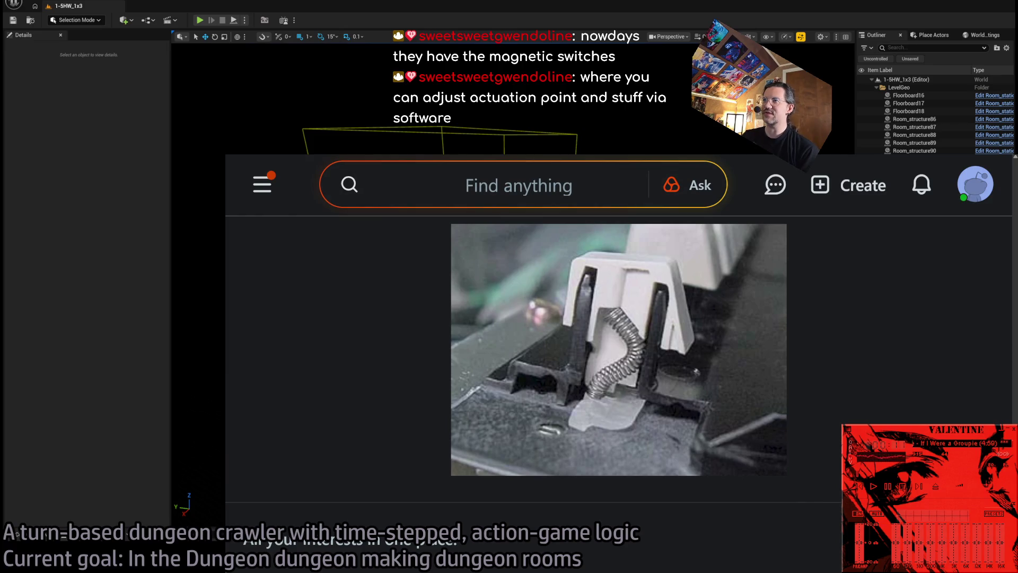
pyautogui.hotkey('ctrl', '0')
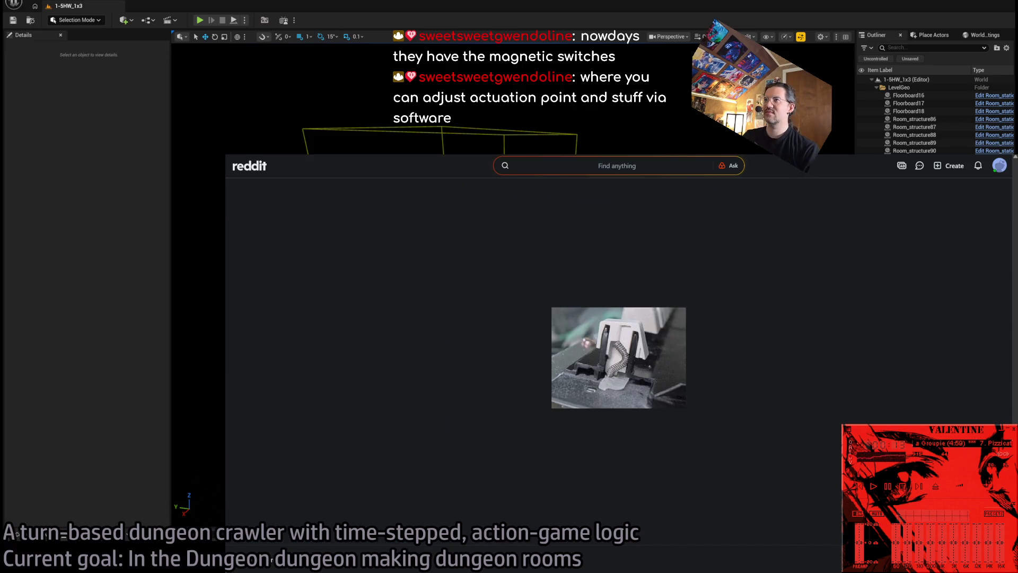
pyautogui.hotkey('alt', 'Left')
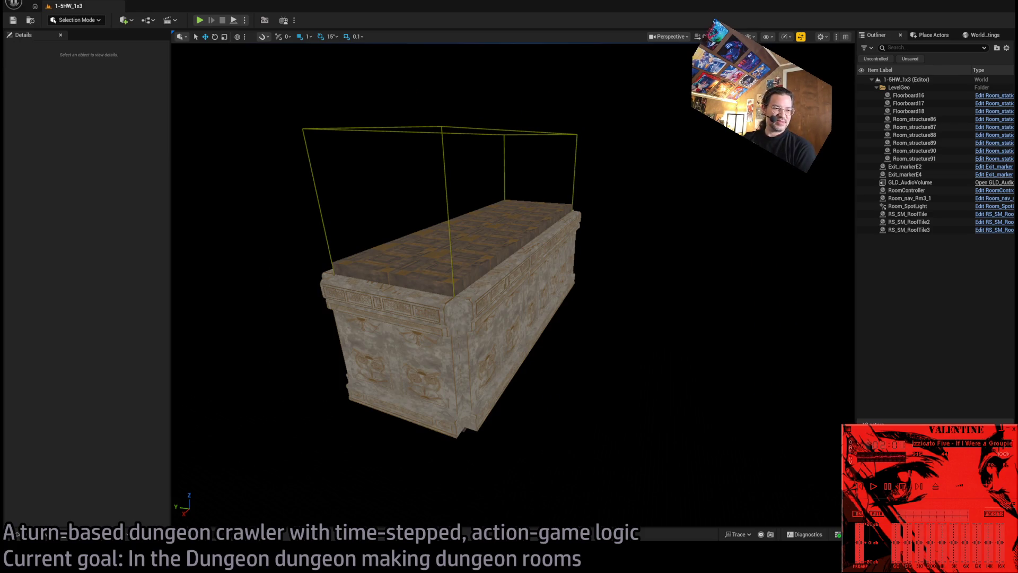
# - Zoom the viewport toward the 1-5HW_1x3 stone room block
pyautogui.scroll(5, 568, 143)
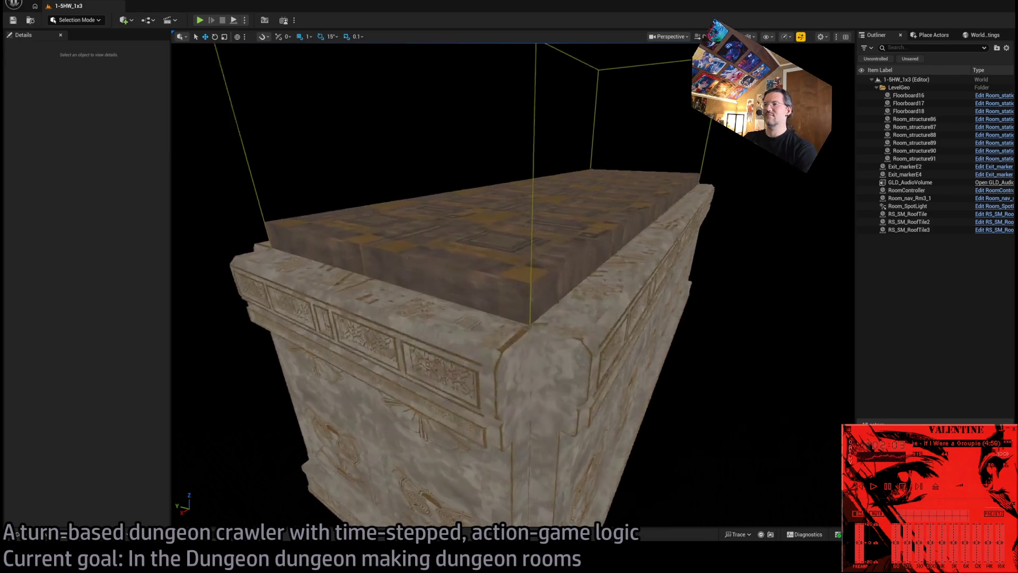
# - Fly into the 1-5HW_1x3 room and tilt up to see the panelled ceiling and Exit S1 1x1 marker
pyautogui.scroll(5, 513, 284)
pyautogui.moveTo(461, 96)
pyautogui.mouseDown()
pyautogui.moveTo(461, 70)
pyautogui.moveTo(449, 133)
pyautogui.moveTo(448, 80)
pyautogui.mouseUp()
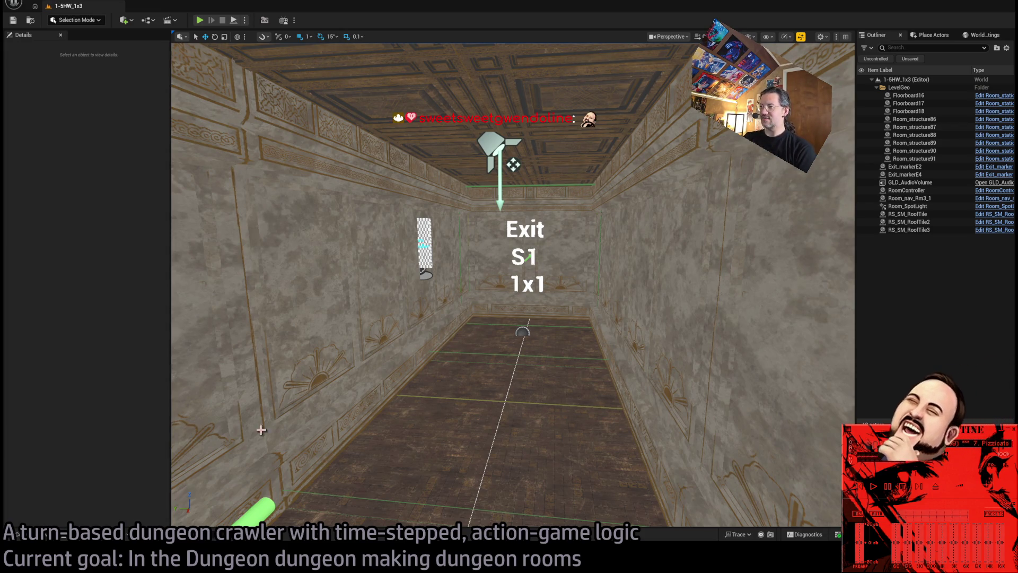
pyautogui.hotkey('alt', 'Tab')
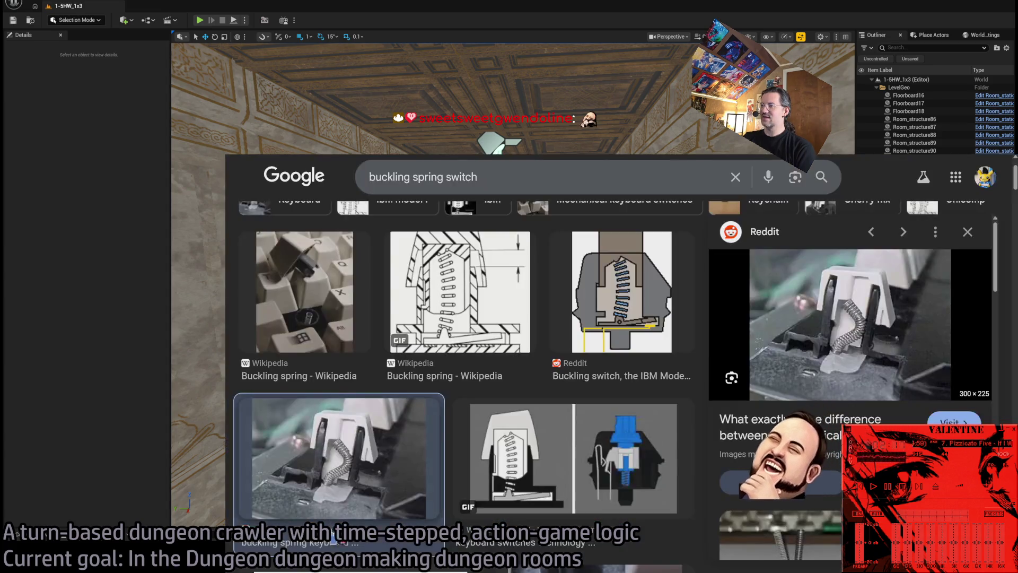
pyautogui.hotkey('alt', 'Tab')
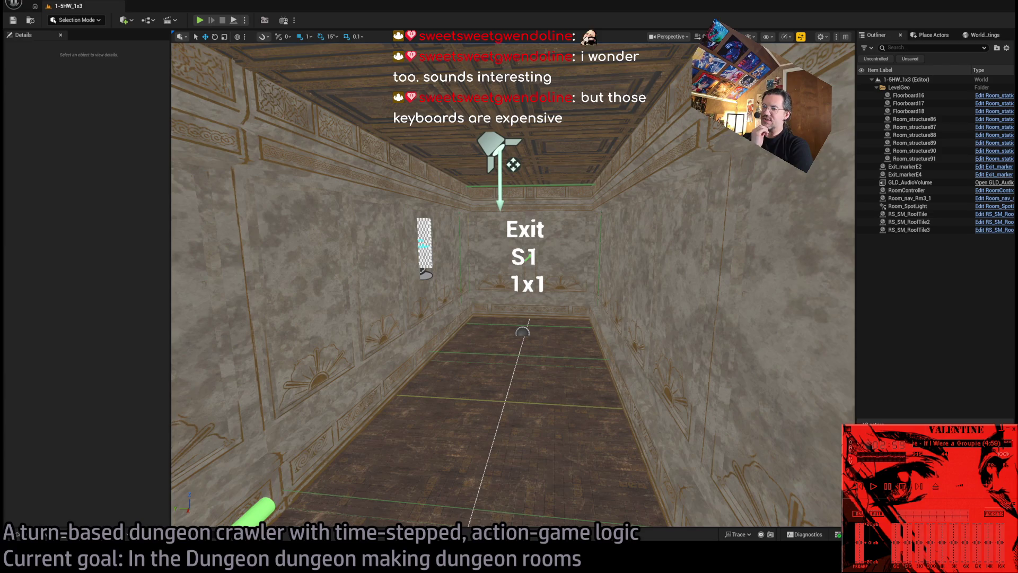
# - Replace the browser's search query with 'wooting' and run it
pyautogui.hotkey('alt', 'Tab')
pyautogui.click(501, 164)
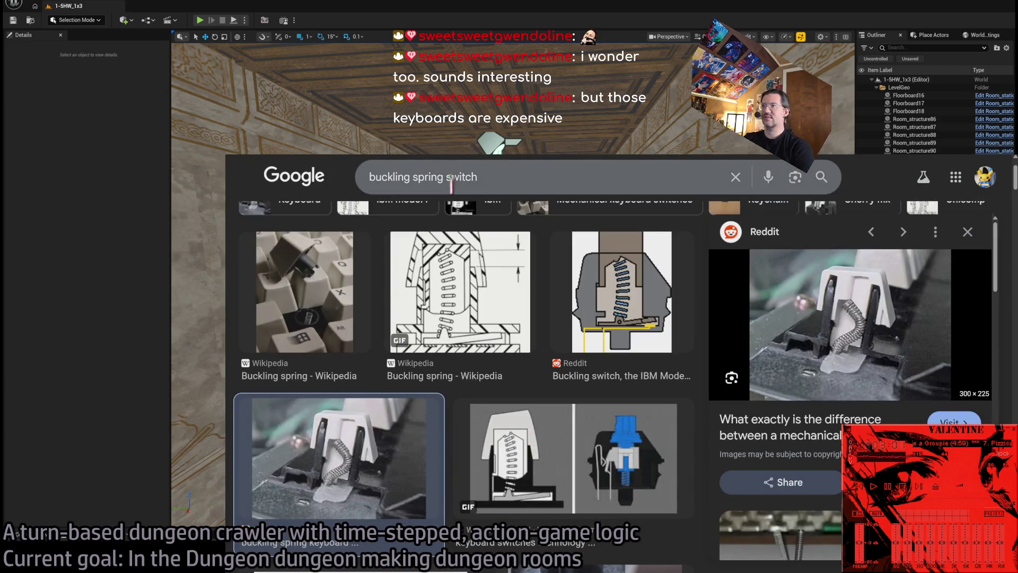
pyautogui.hotkey('ctrl', 'a')
pyautogui.write('wooting')
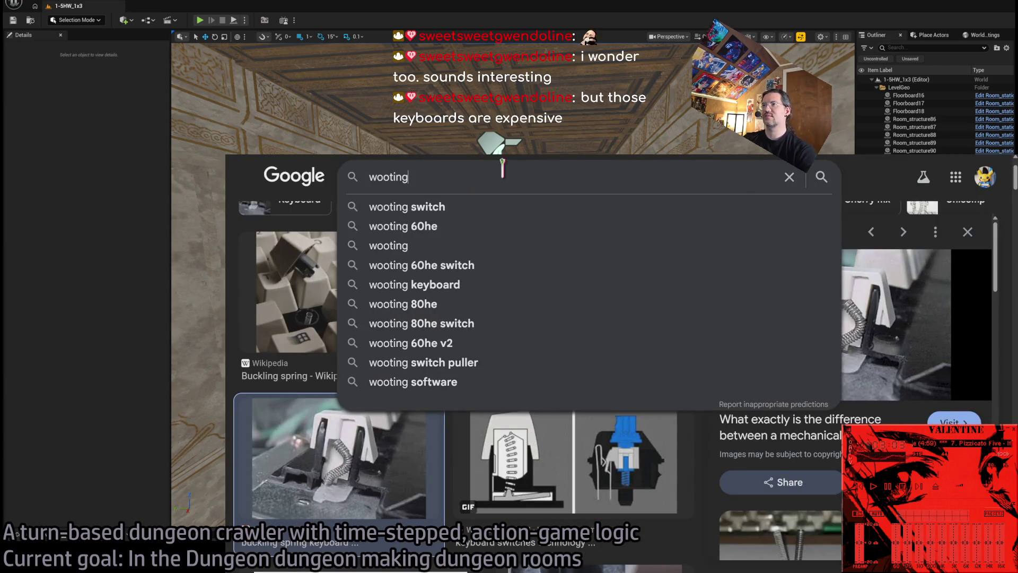
pyautogui.press('Return')
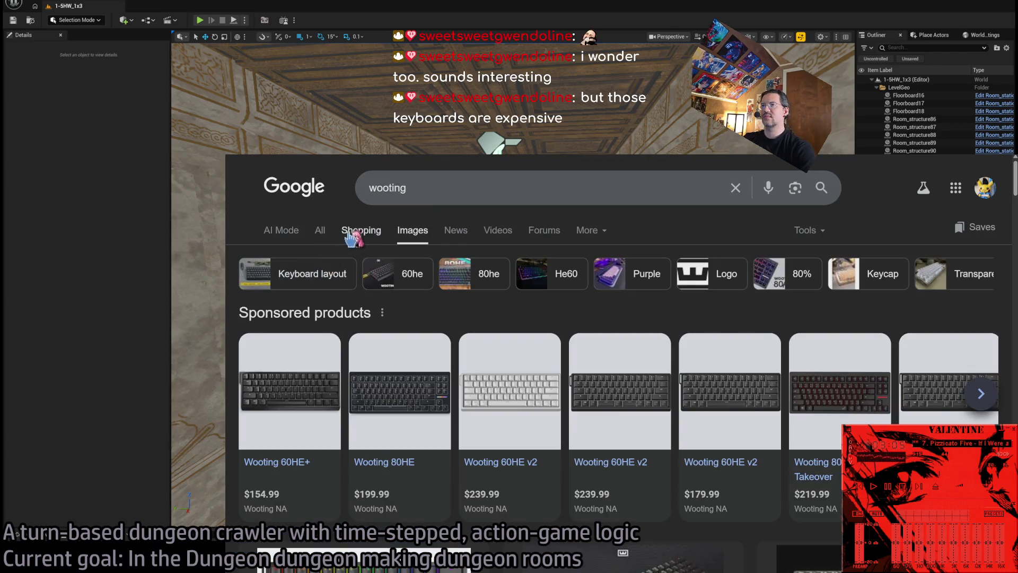
# - Go to the Wooting website and open the Wooting 80HE product page
pyautogui.click(321, 230)
pyautogui.click(372, 333)
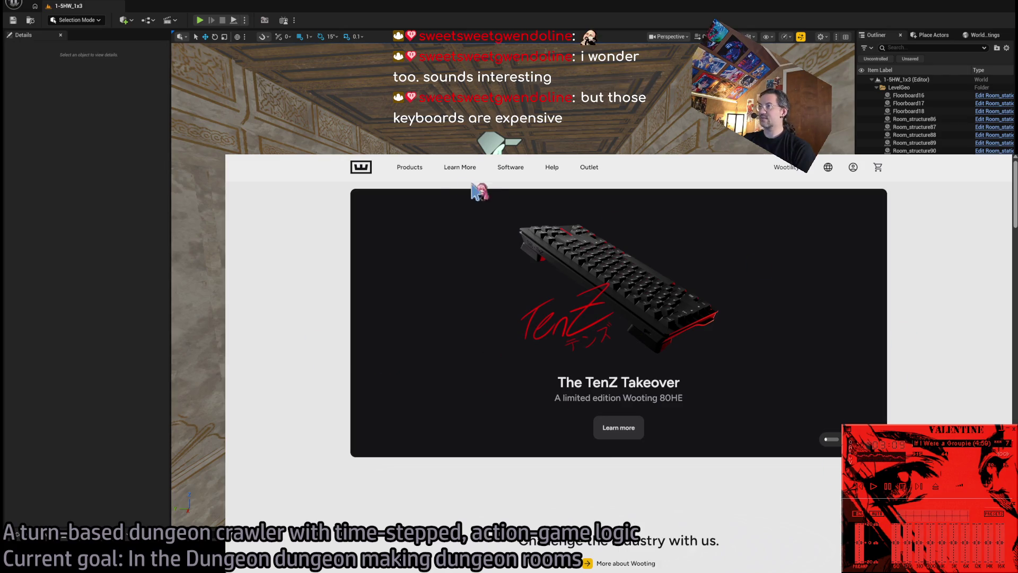
pyautogui.moveTo(411, 167)
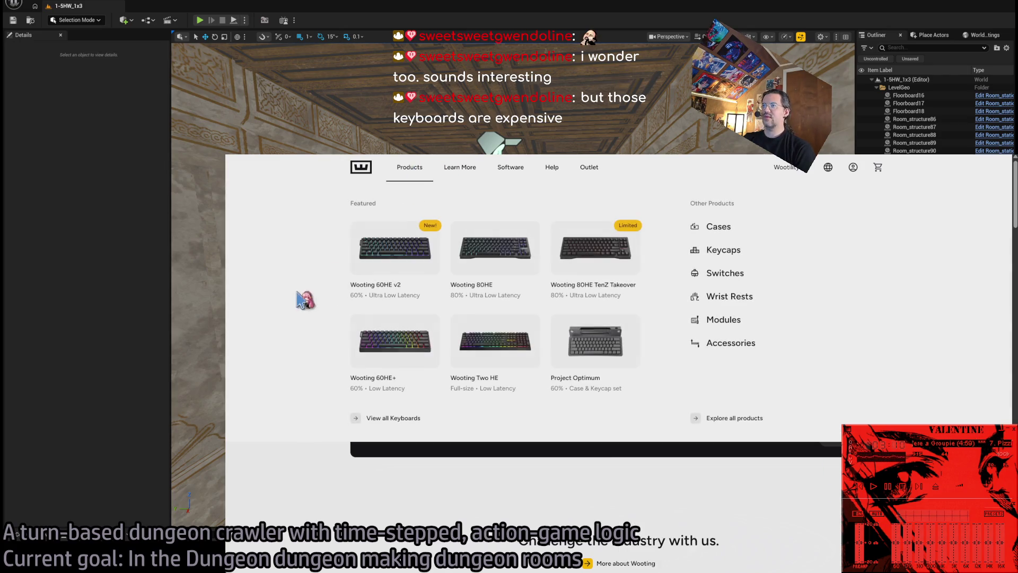
pyautogui.click(490, 249)
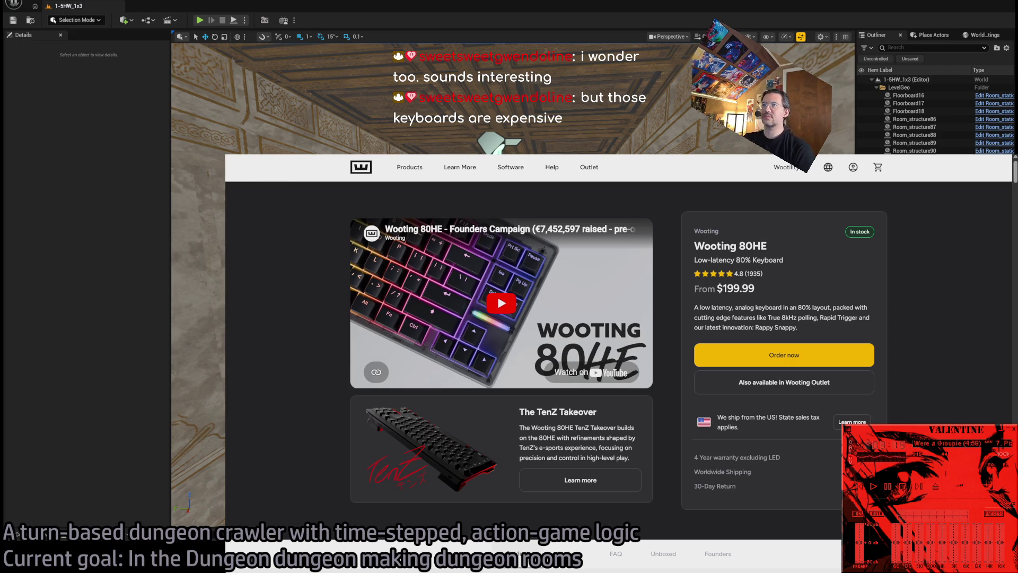
# - Start a new search from the address bar, typing 'g'
pyautogui.hotkey('ctrl', 'l')
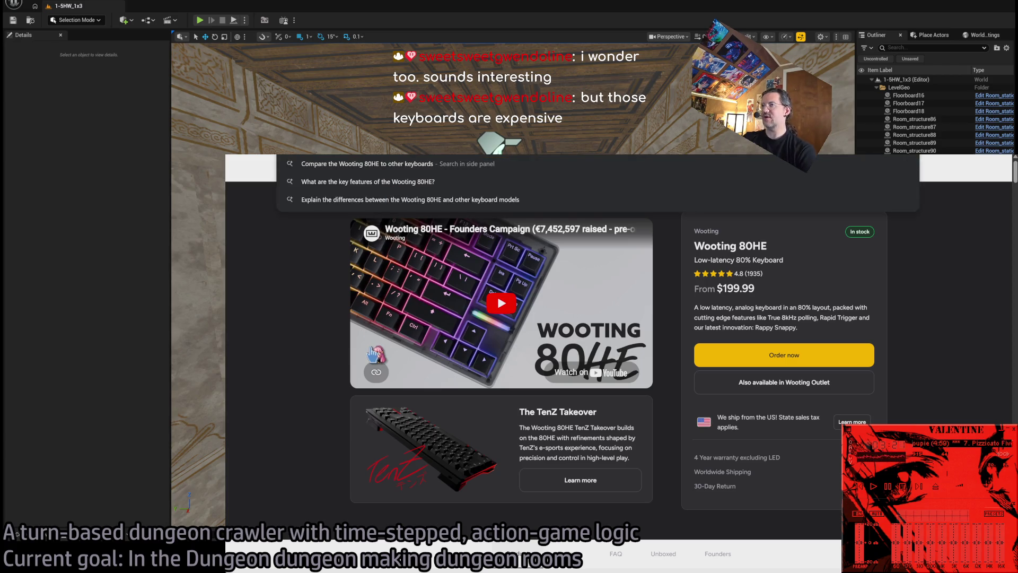
pyautogui.press('Escape')
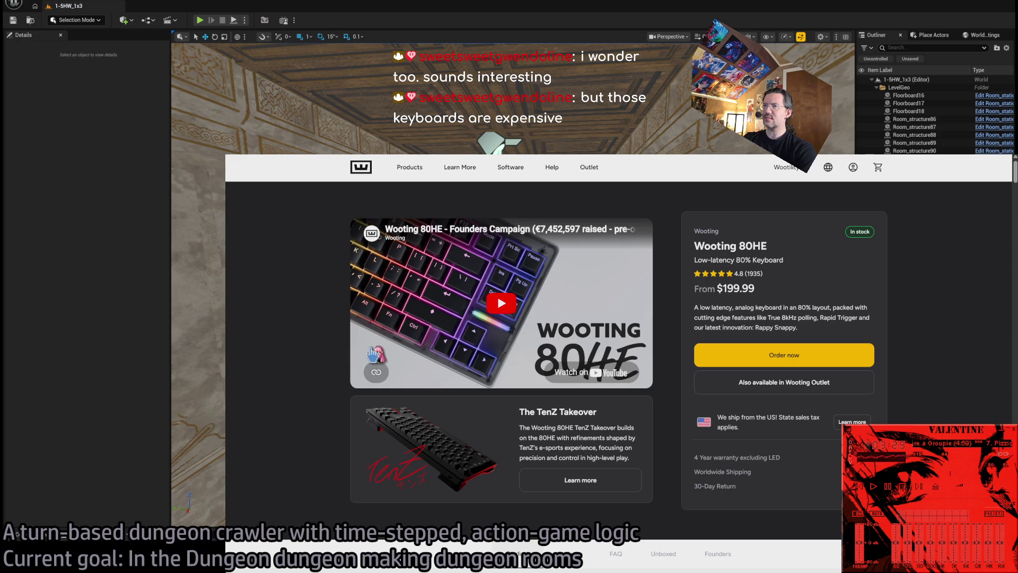
pyautogui.write('g')
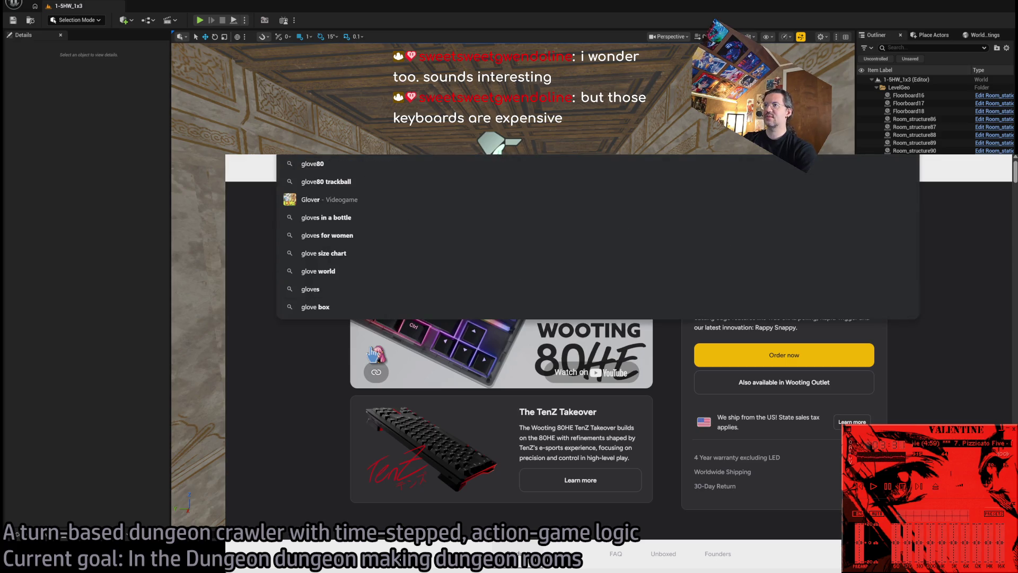
# - Search 'glove80', scroll through the image results, then hide the browser to return to Unreal
pyautogui.press('Return')
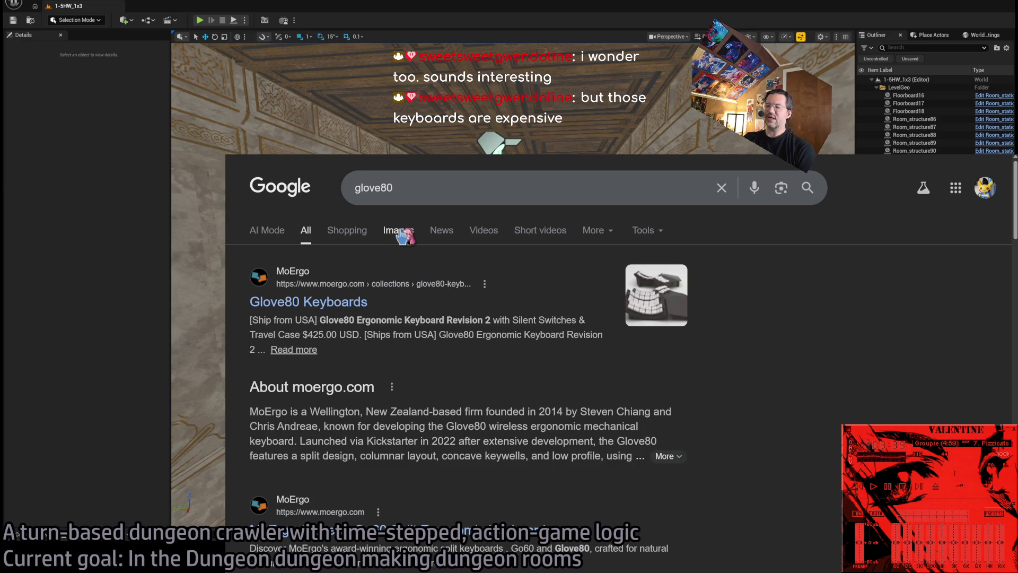
pyautogui.click(402, 234)
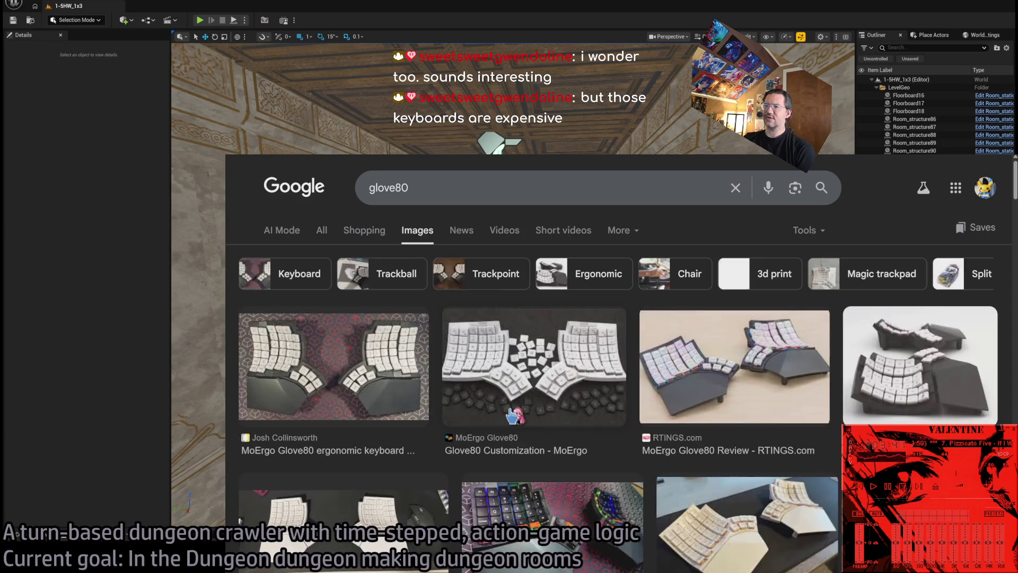
pyautogui.scroll(-2, 684, 430)
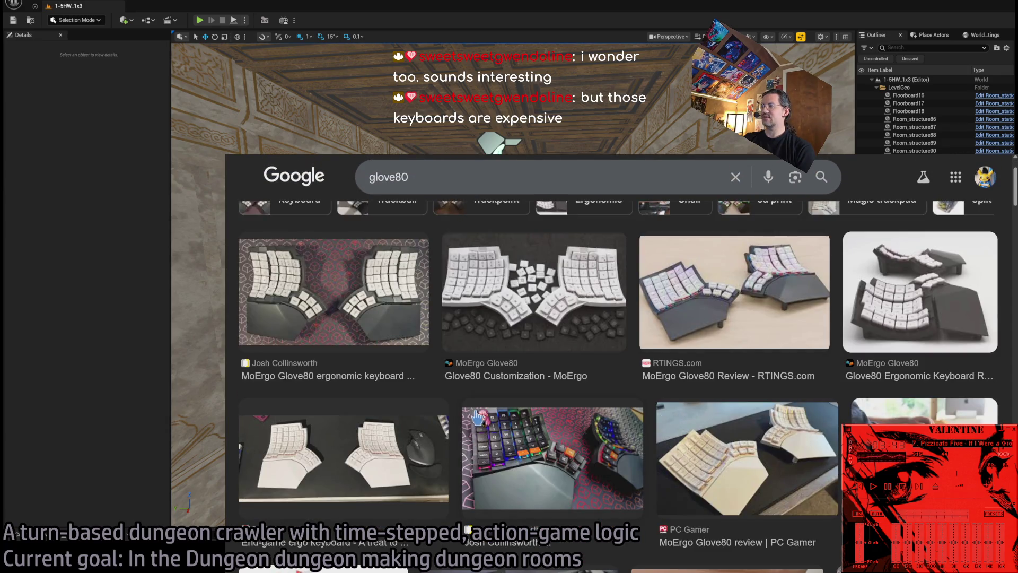
pyautogui.scroll(-1, 476, 415)
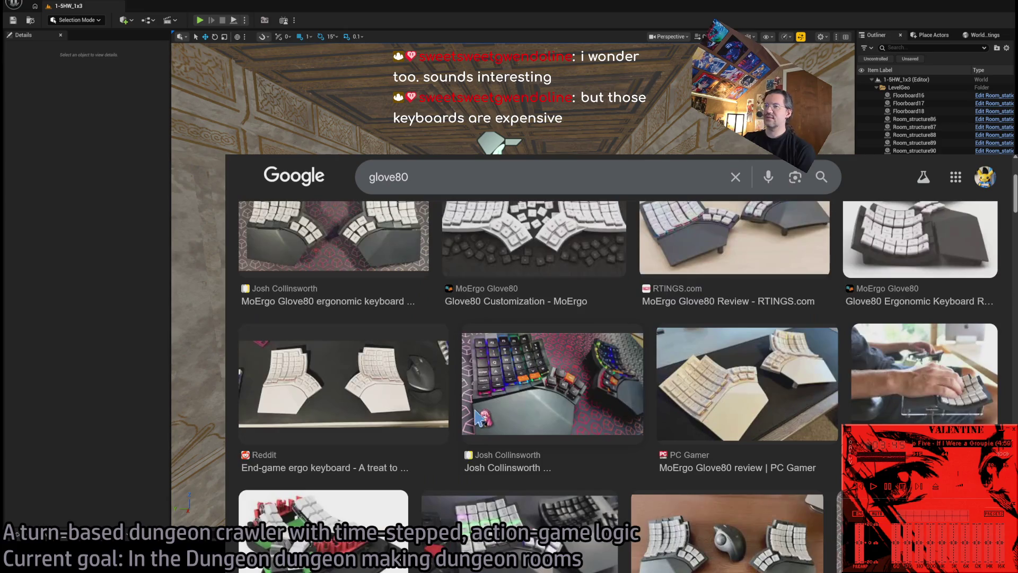
pyautogui.scroll(-1, 476, 416)
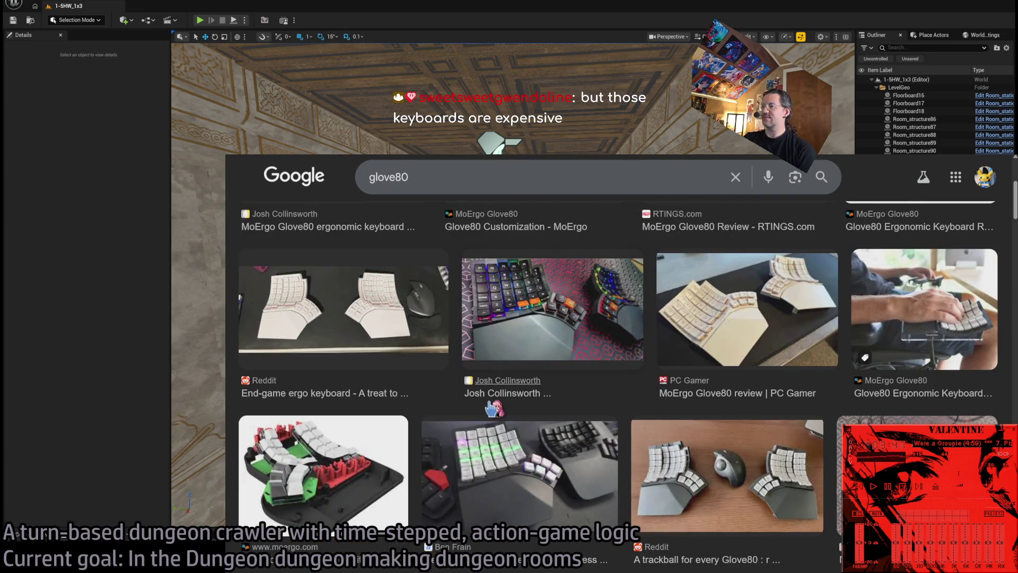
pyautogui.scroll(3, 490, 404)
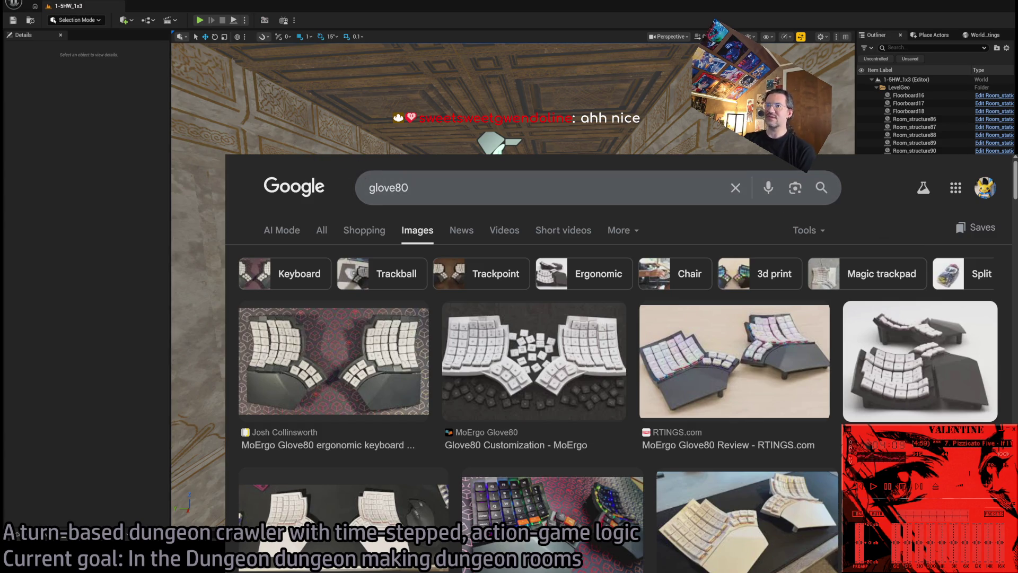
pyautogui.click(17, 533)
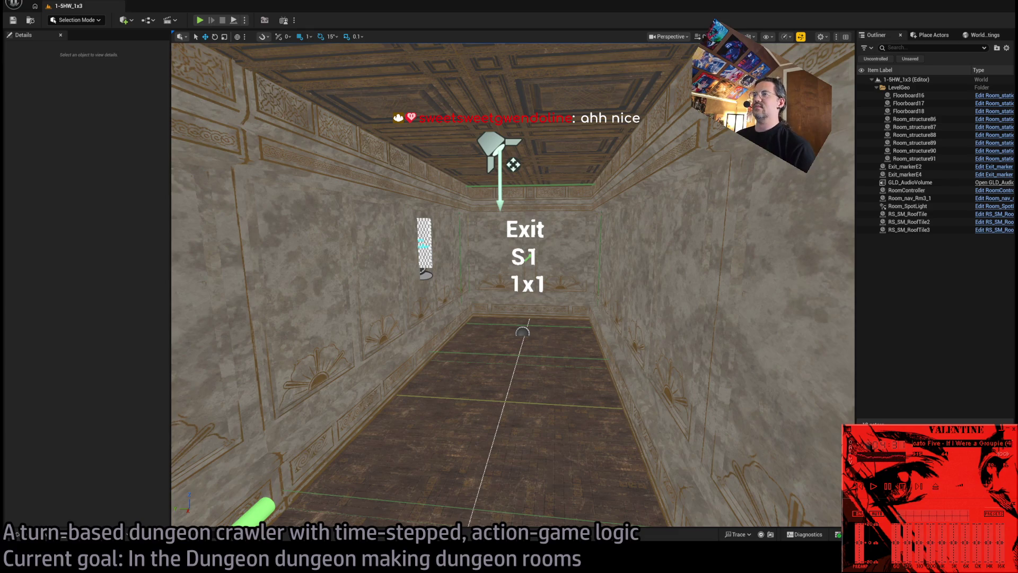
# - Open the Content Drawer on LevelInstances/Mansion and select the 1-08 room level
pyautogui.hotkey('ctrl', 'space')
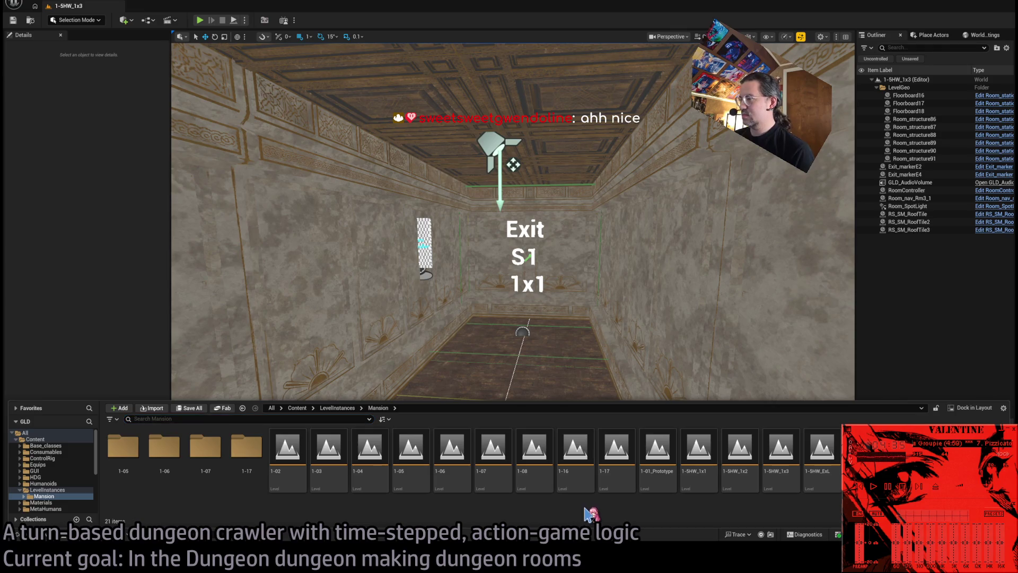
pyautogui.click(532, 462)
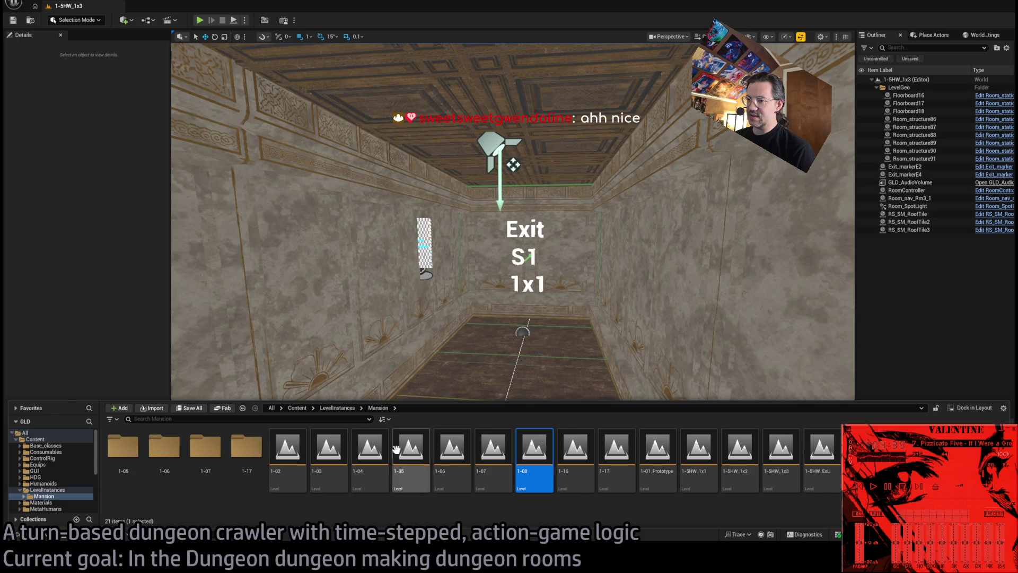
# - Open room levels 1-03, 1-04 and 1-05 in turn, flying through the 1-03 room
pyautogui.click(330, 448)
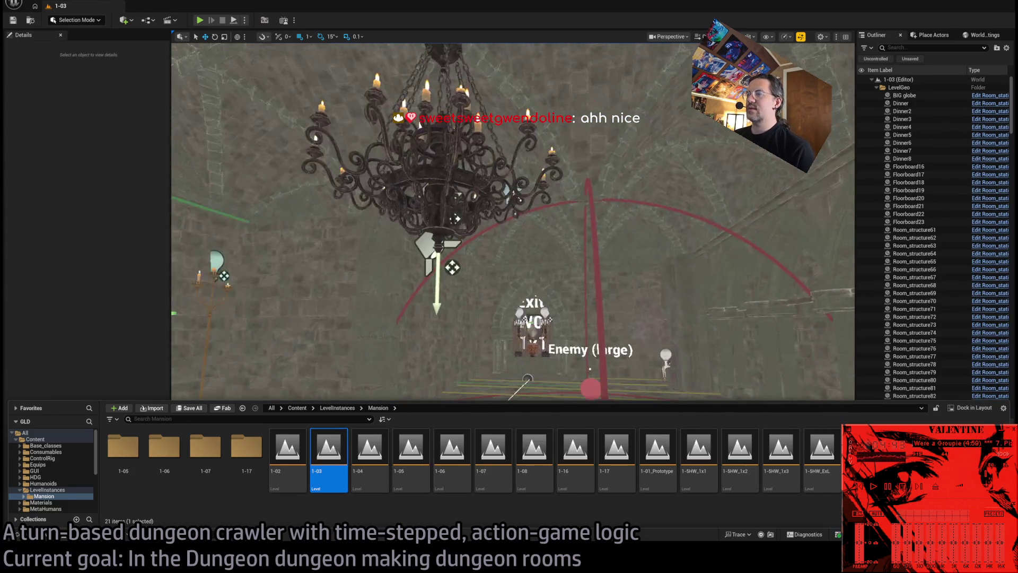
pyautogui.moveTo(513, 221); pyautogui.dragTo(513, 222)
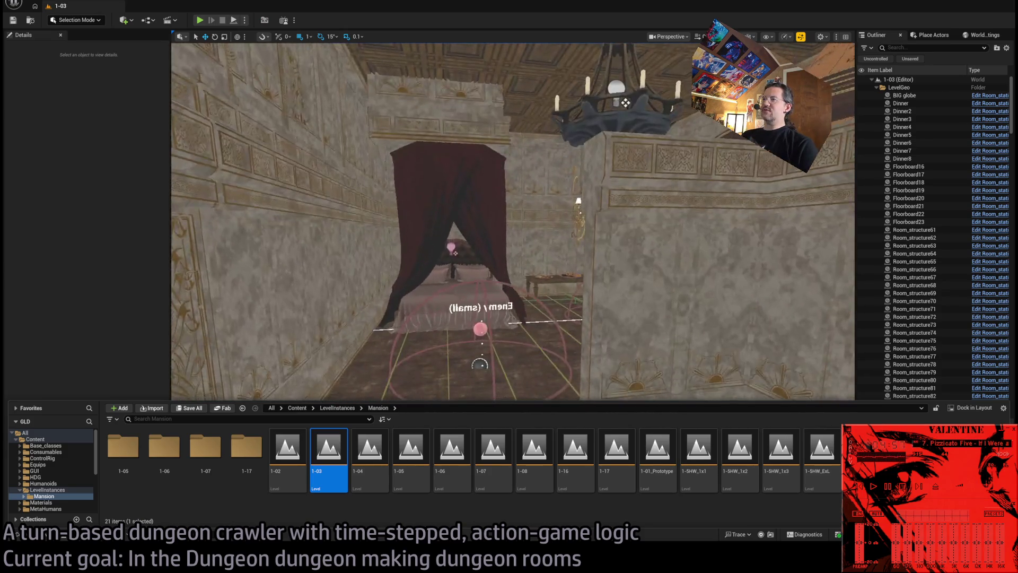
pyautogui.doubleClick(370, 448)
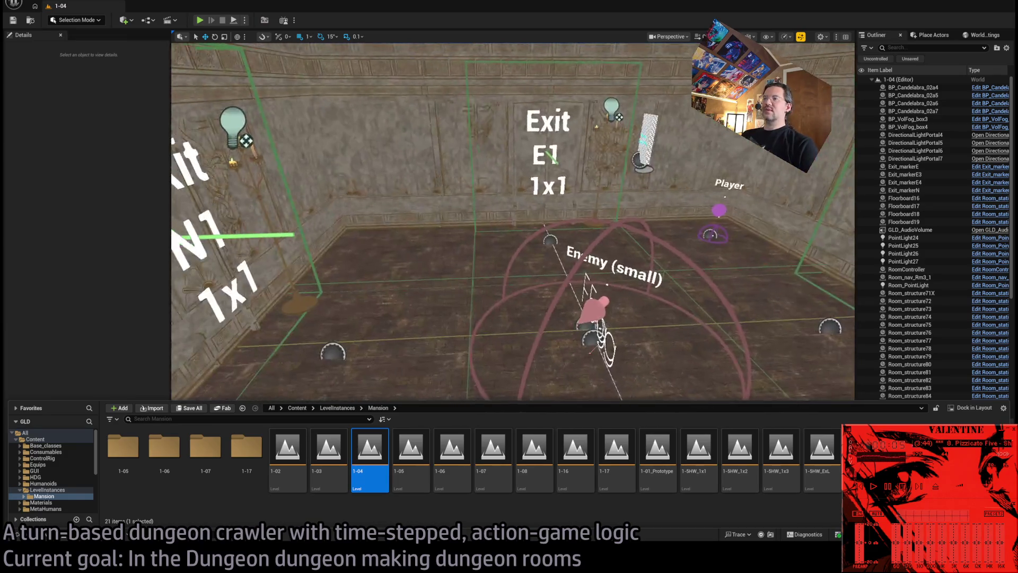
pyautogui.click(405, 443)
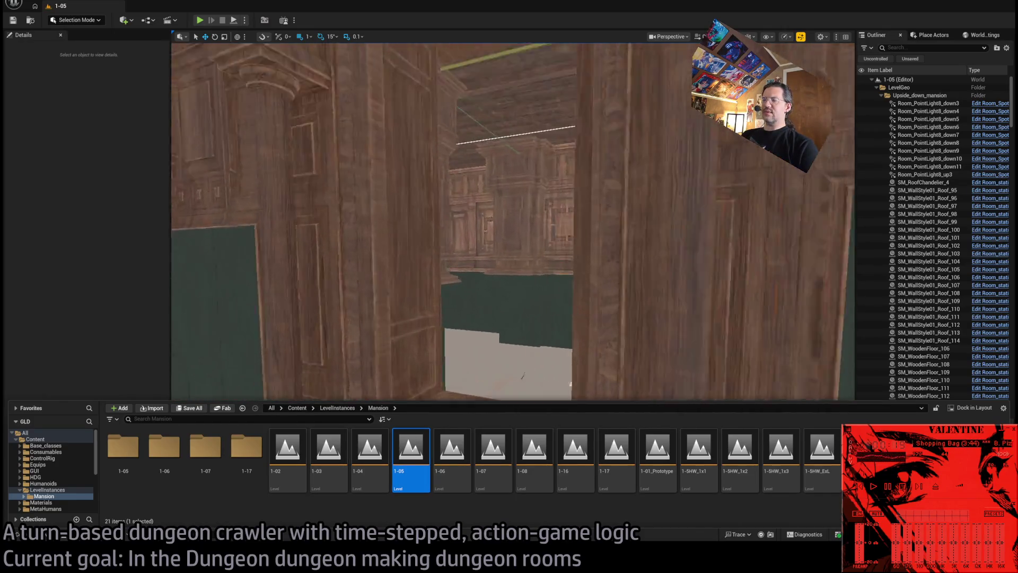
# - Open the 1-06 level next to 1-05 in the Content Drawer and tilt down toward its lower room
pyautogui.press('Right')
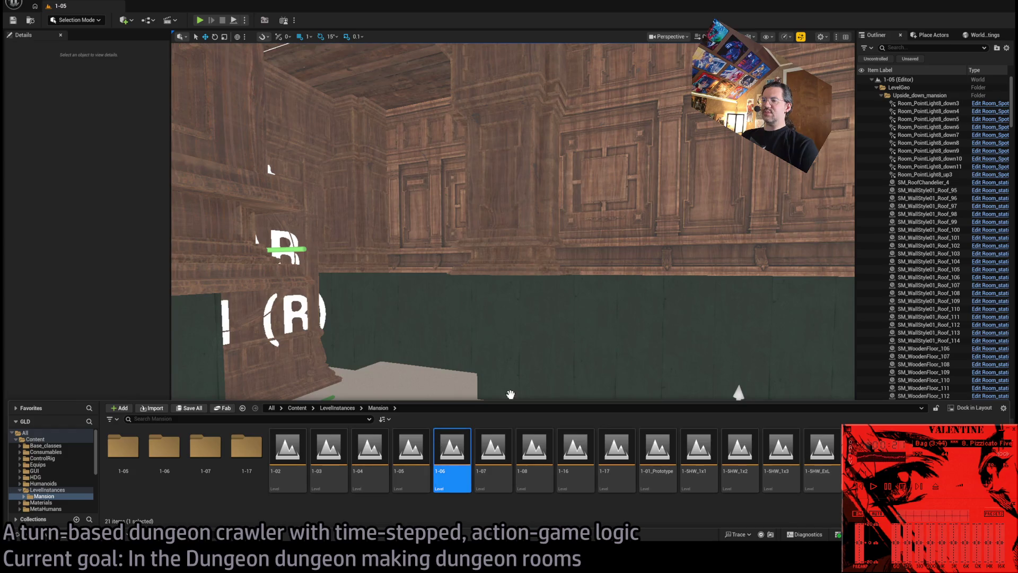
pyautogui.press('Return')
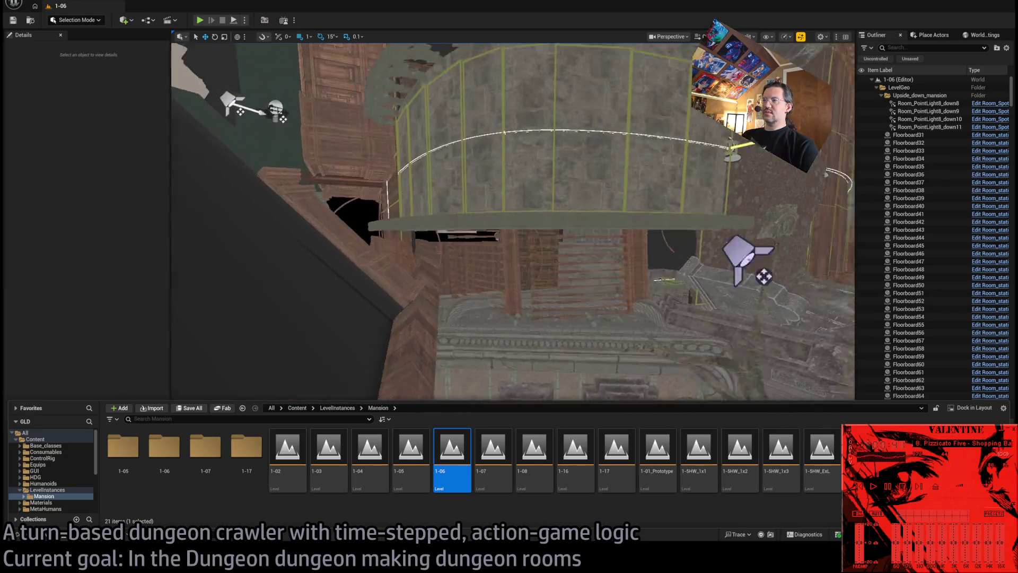
pyautogui.moveTo(496, 329); pyautogui.dragTo(497, 350)
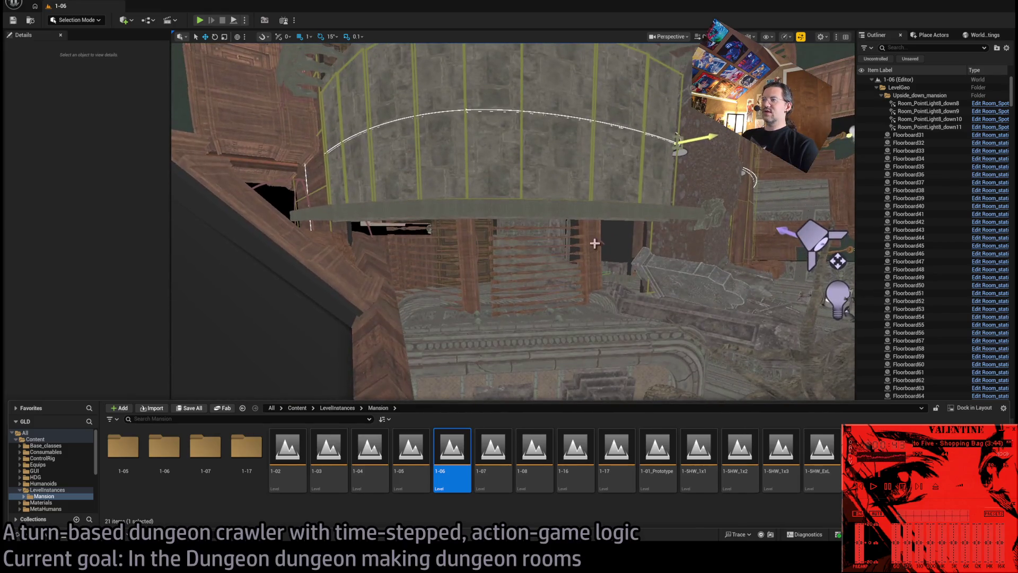
# - Frame Room_SplineMesh6, review its mesh slots and static slot settings, and view the curved wall up close
pyautogui.click(595, 243)
pyautogui.press('f')
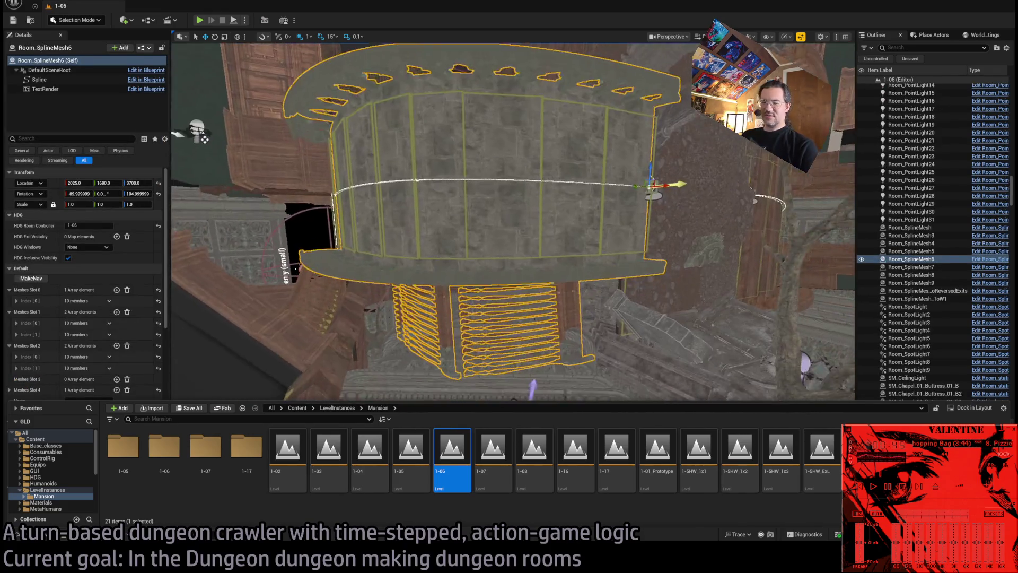
pyautogui.scroll(-5, 115, 307)
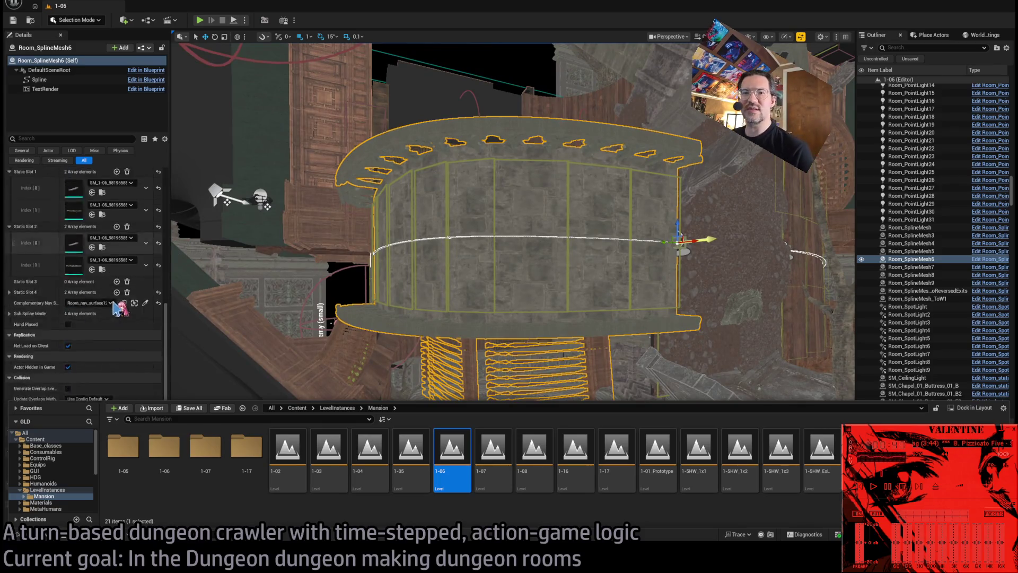
pyautogui.scroll(2, 116, 307)
pyautogui.scroll(5, 116, 306)
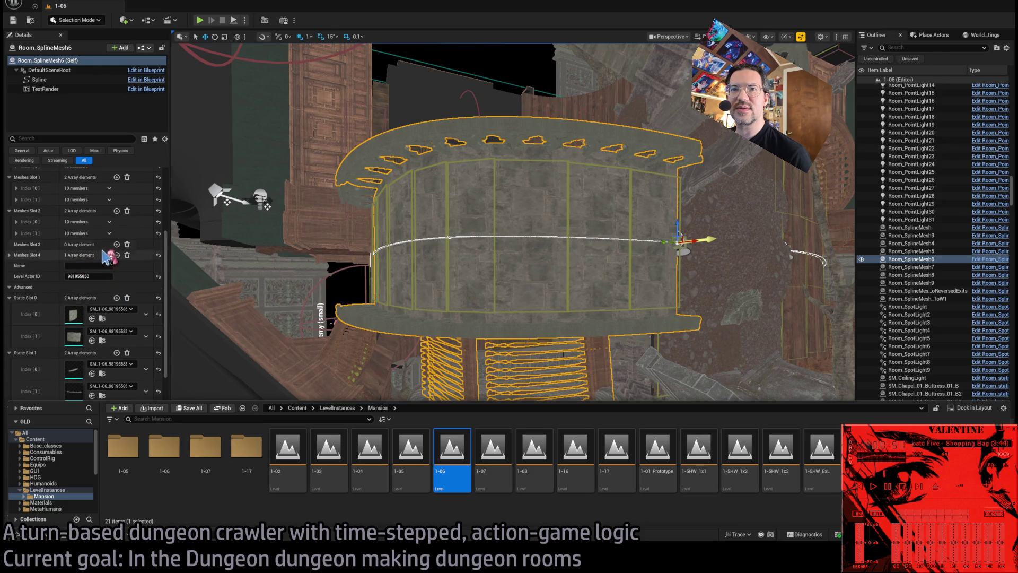
pyautogui.moveTo(441, 293); pyautogui.dragTo(441, 293)
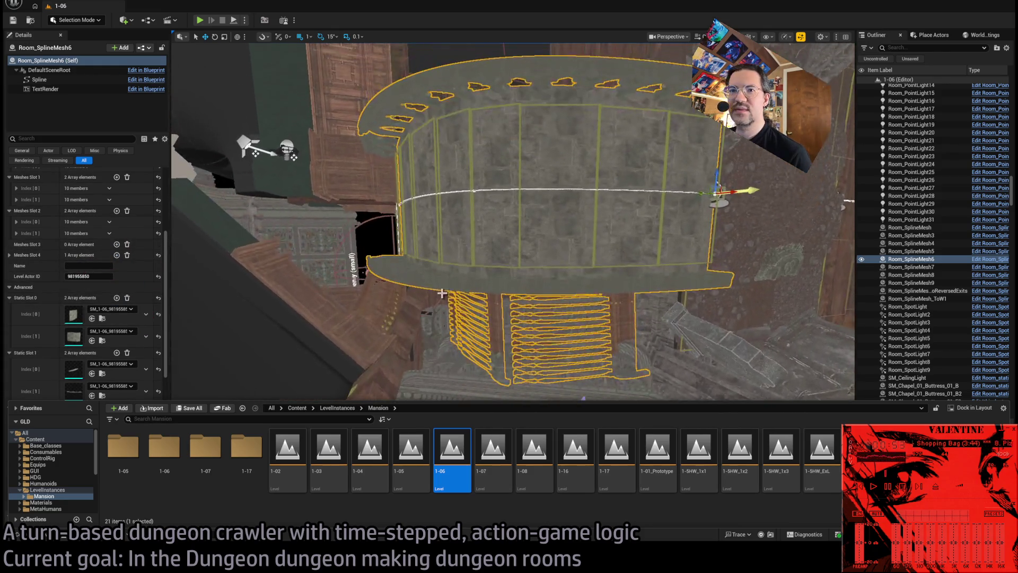
pyautogui.scroll(-3, 79, 393)
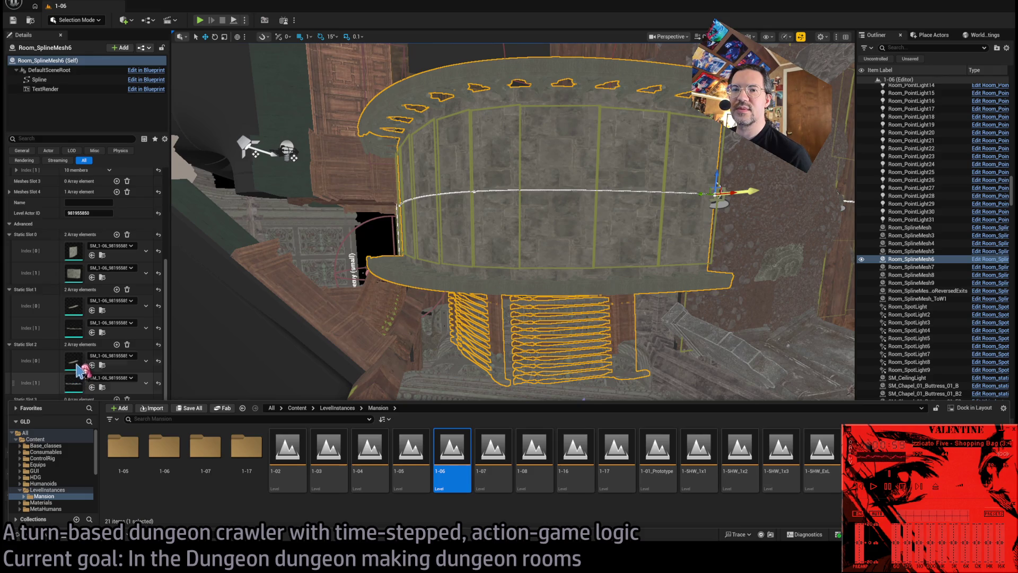
pyautogui.moveTo(444, 254)
pyautogui.mouseDown()
pyautogui.moveTo(444, 239)
pyautogui.moveTo(398, 191)
pyautogui.moveTo(397, 212)
pyautogui.moveTo(403, 233)
pyautogui.moveTo(409, 181)
pyautogui.moveTo(419, 175)
pyautogui.moveTo(425, 191)
pyautogui.moveTo(435, 180)
pyautogui.moveTo(424, 159)
pyautogui.moveTo(447, 254)
pyautogui.mouseUp()
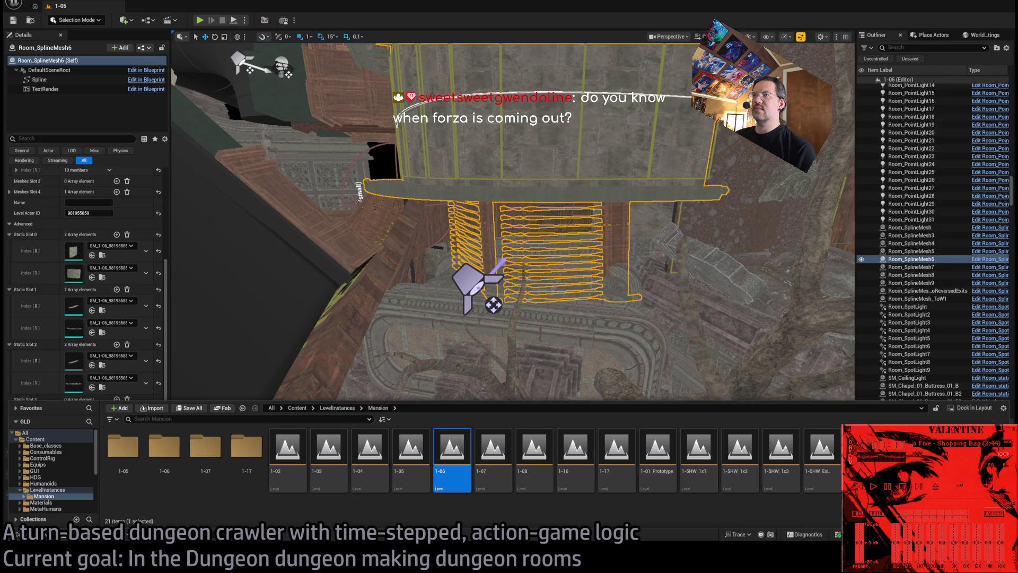
# - Search 'forza horizon 6' in the browser and play the Official Initial Drive Gameplay video muted
pyautogui.hotkey('alt', 'Tab')
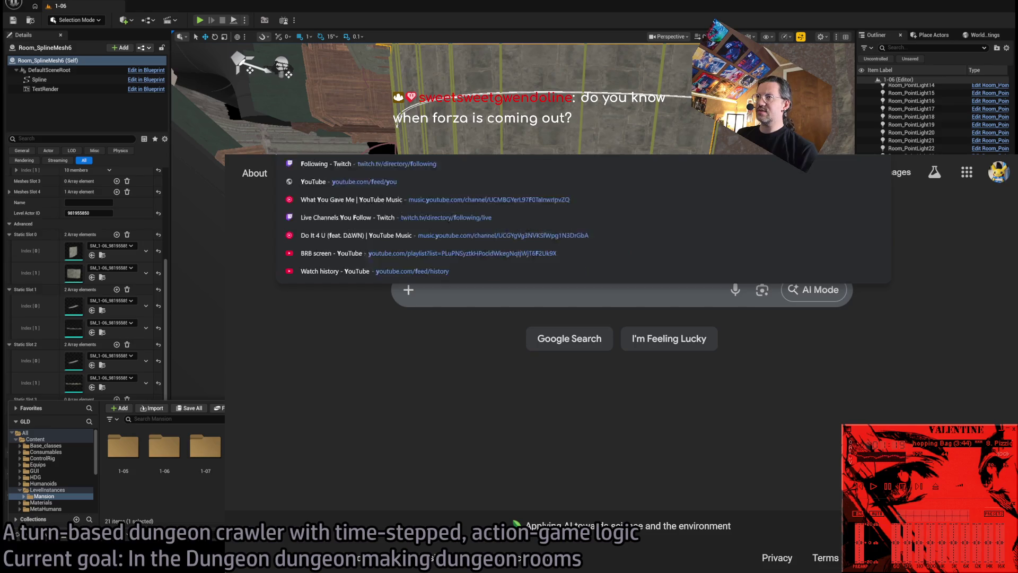
pyautogui.write('forza horizon 6')
pyautogui.press('Return')
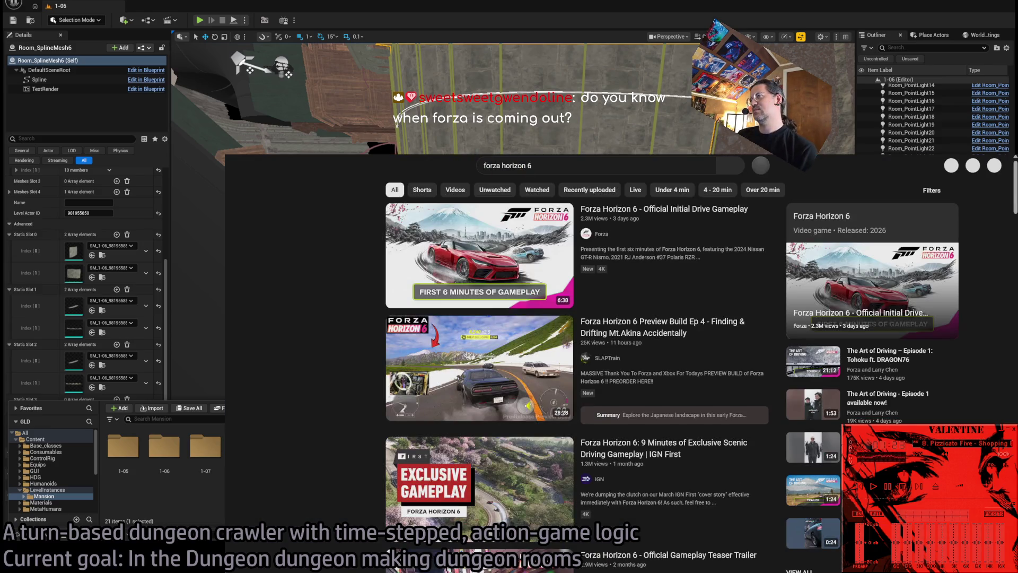
pyautogui.click(687, 252)
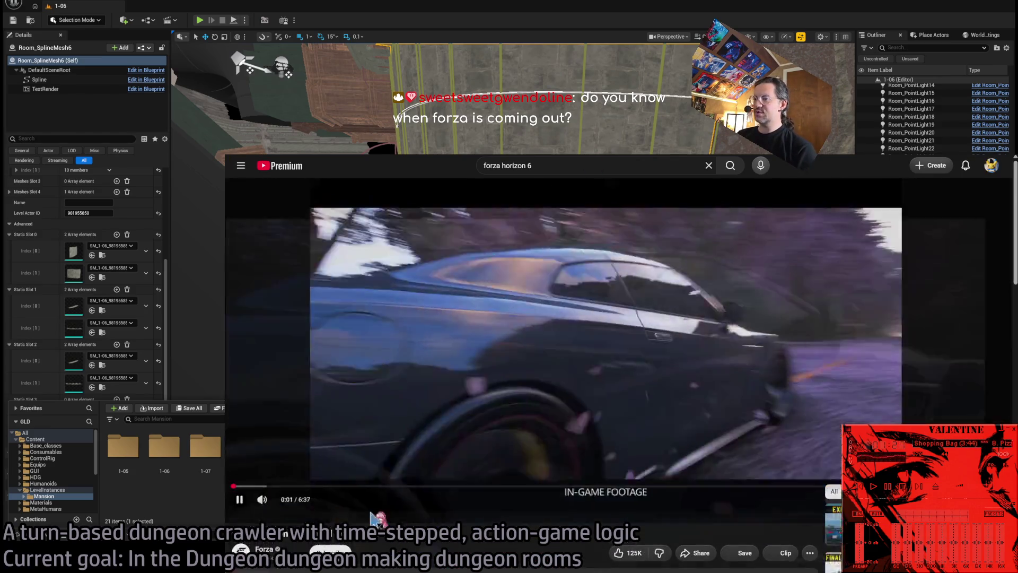
pyautogui.click(262, 509)
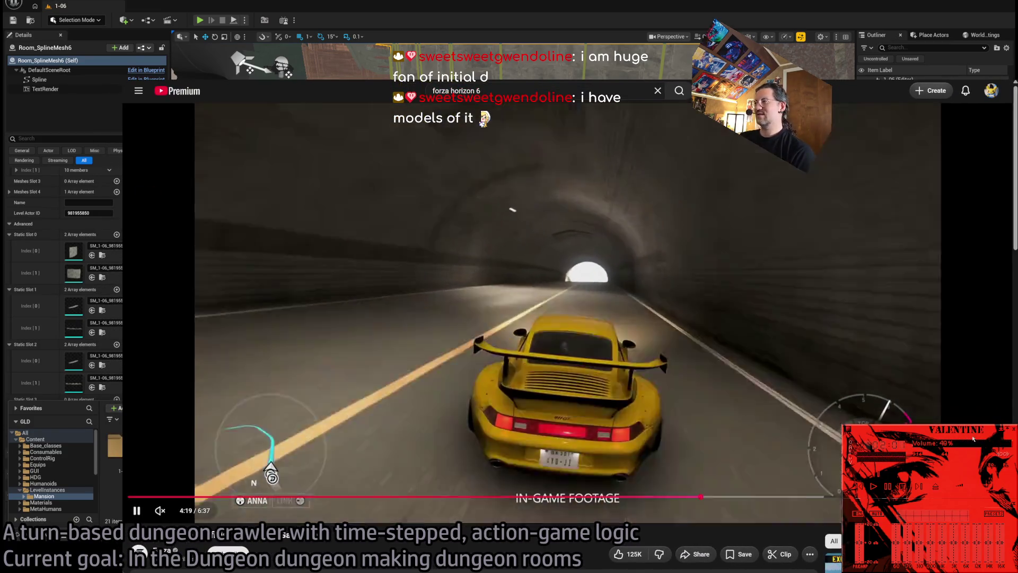
pyautogui.scroll(-2, 973, 438)
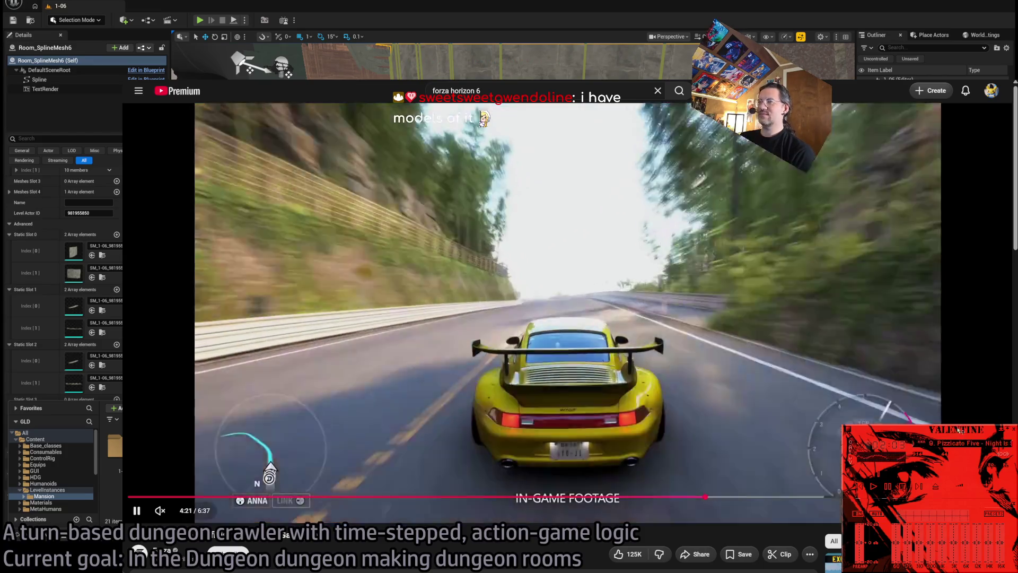
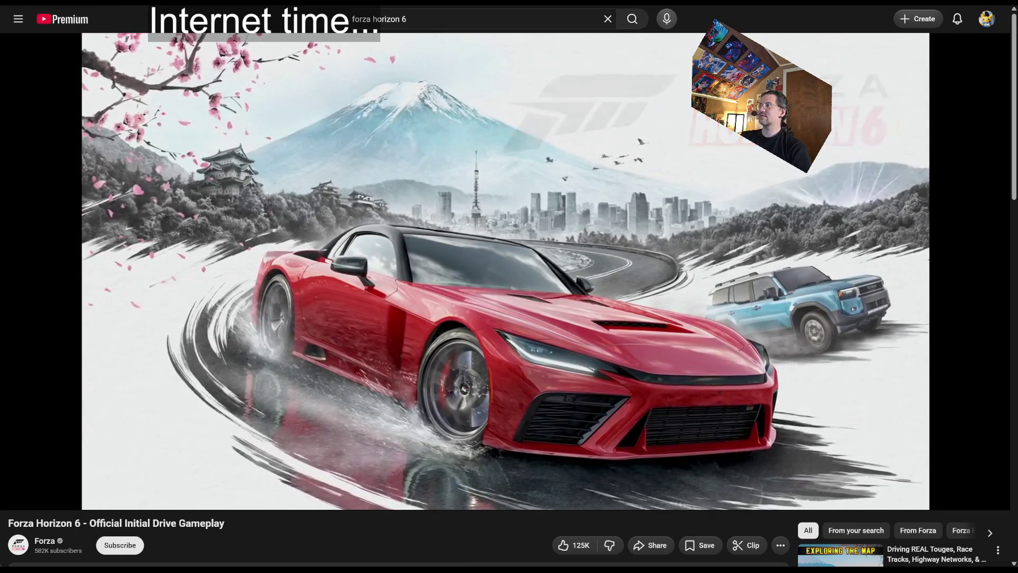
# - Open the Forza Horizon 6 Preview Build Ep 4 video and skip ahead to near its end
pyautogui.hotkey('alt', 'Left')
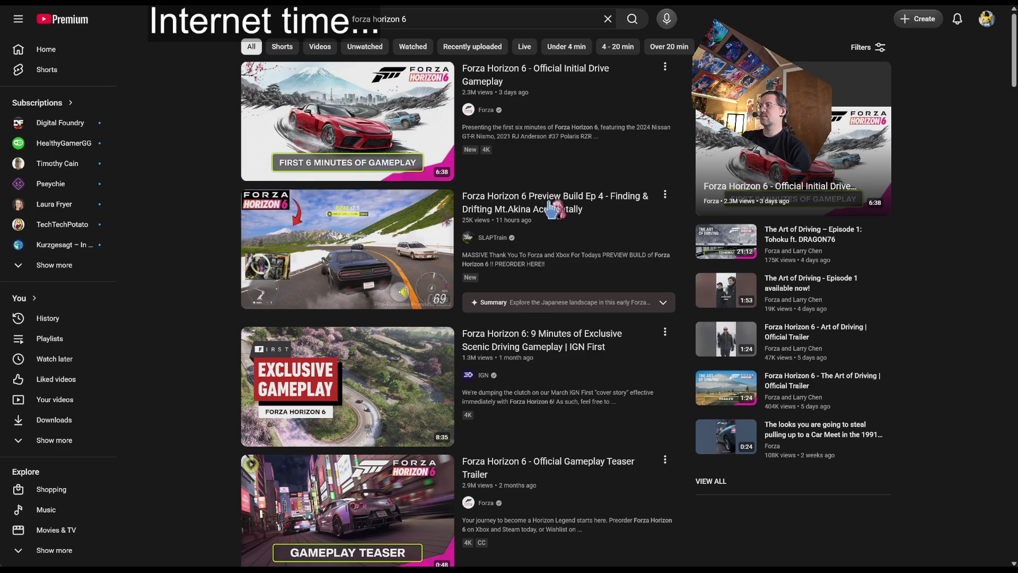
pyautogui.click(570, 204)
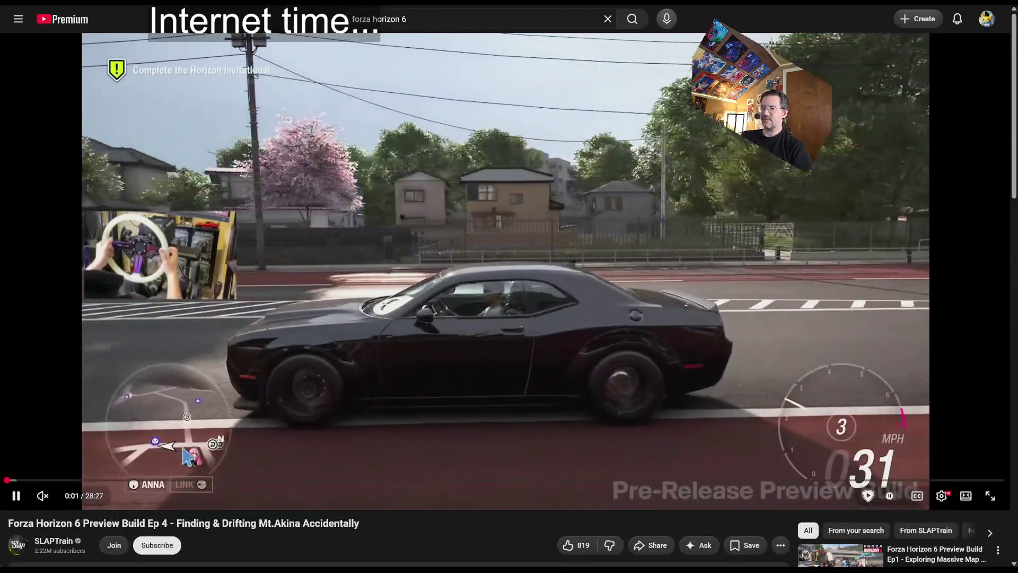
pyautogui.click(184, 450)
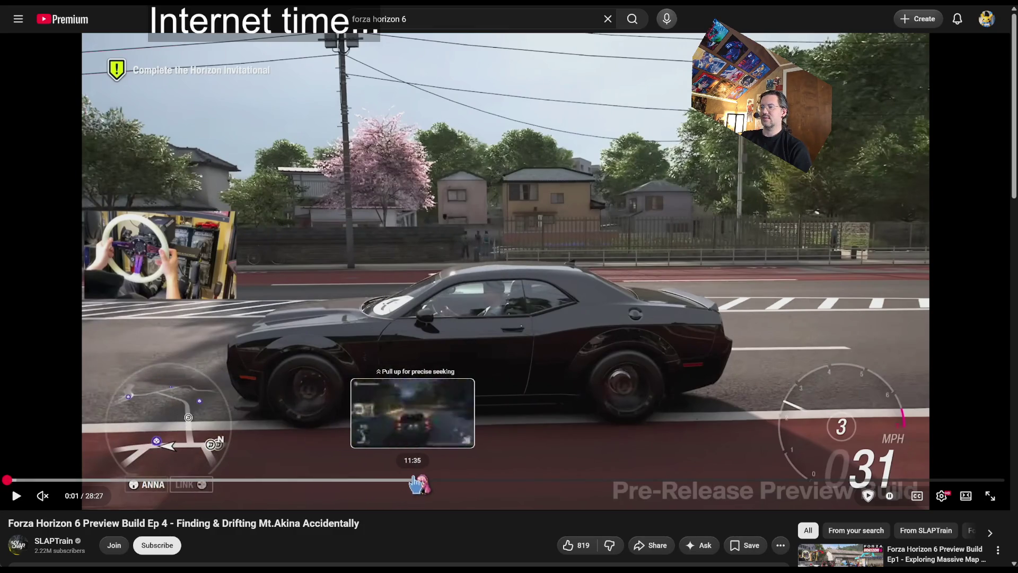
pyautogui.click(418, 480)
pyautogui.press('k')
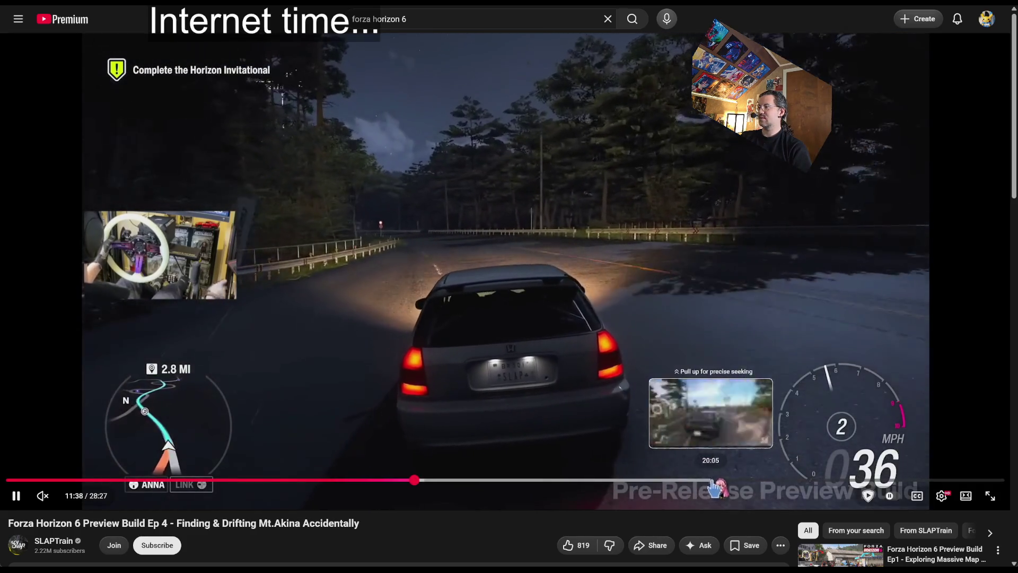
pyautogui.click(847, 481)
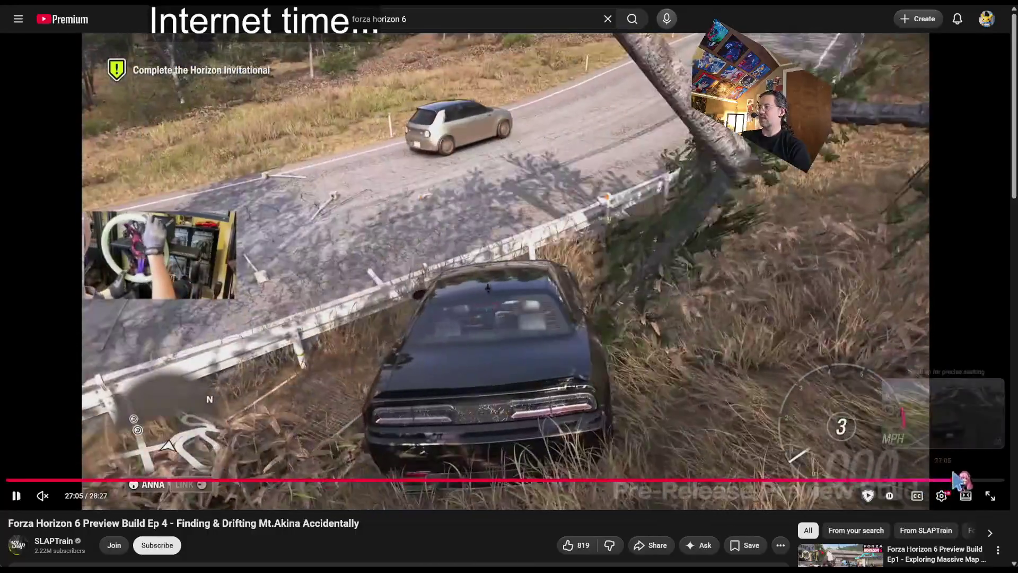
pyautogui.click(957, 480)
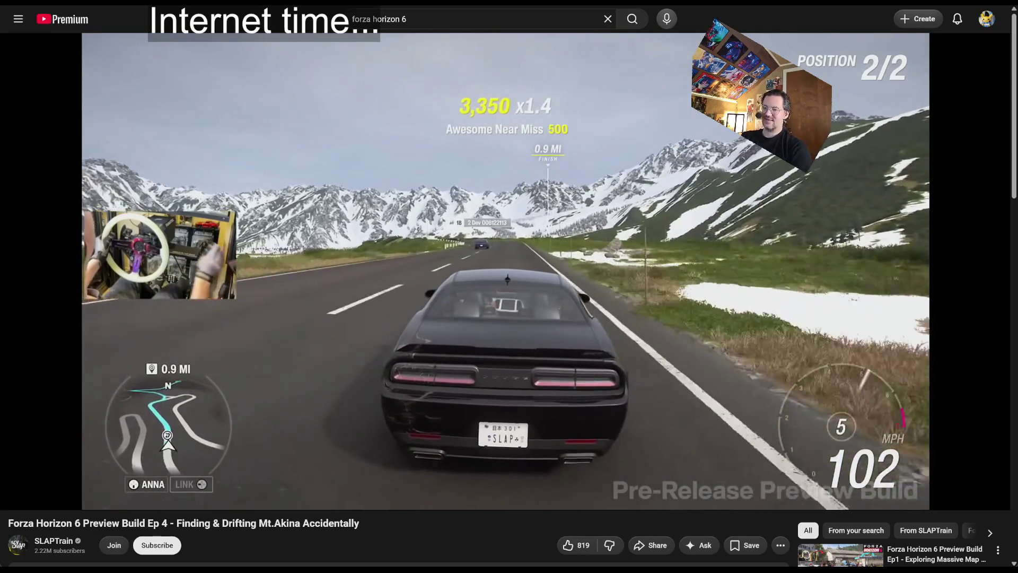
# - Expand the video's description and browse the SLAPTrain channel's video list
pyautogui.scroll(-3, 206, 419)
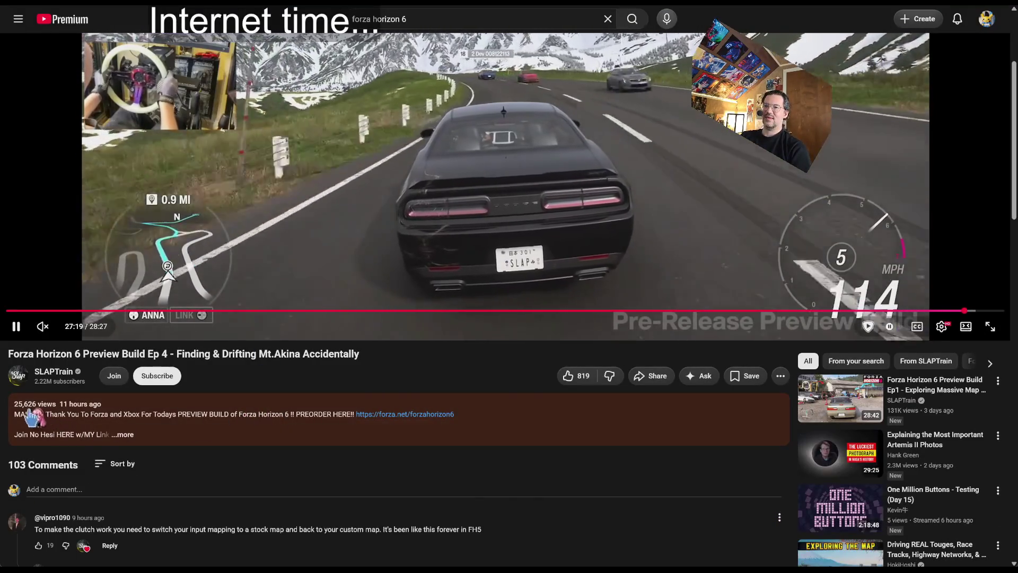
pyautogui.click(21, 415)
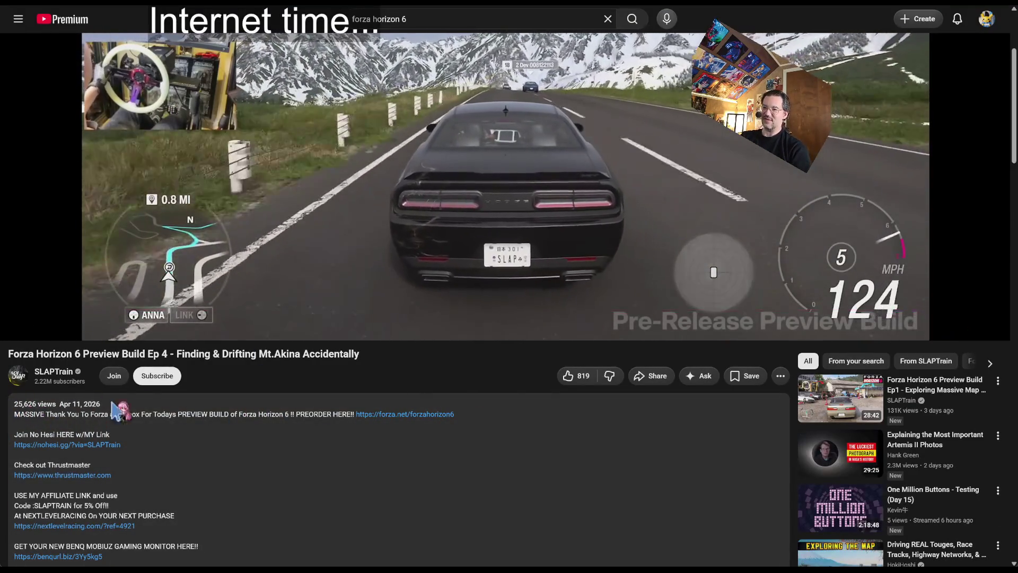
pyautogui.hotkey('alt', 'Left')
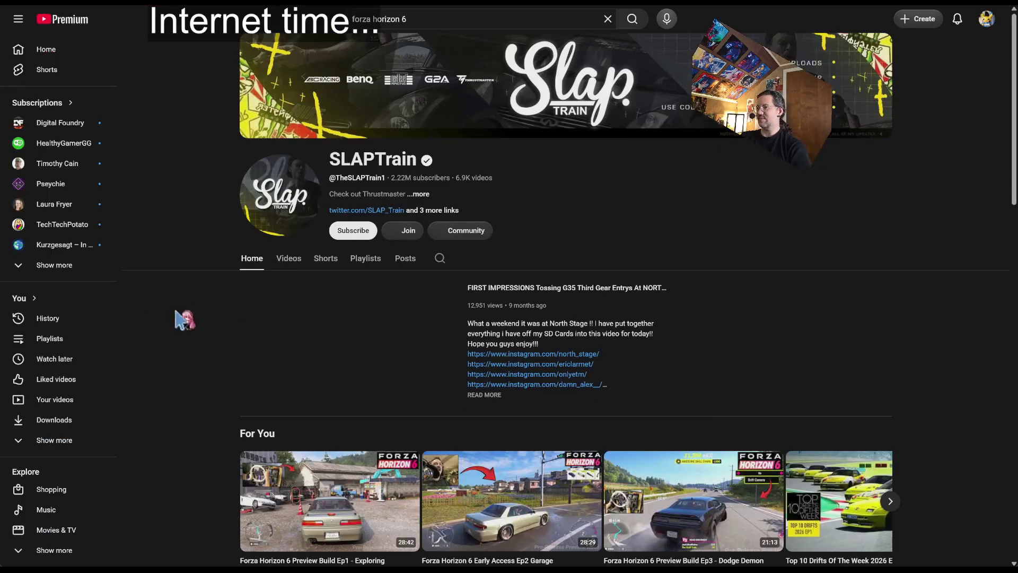
pyautogui.scroll(-15, 217, 288)
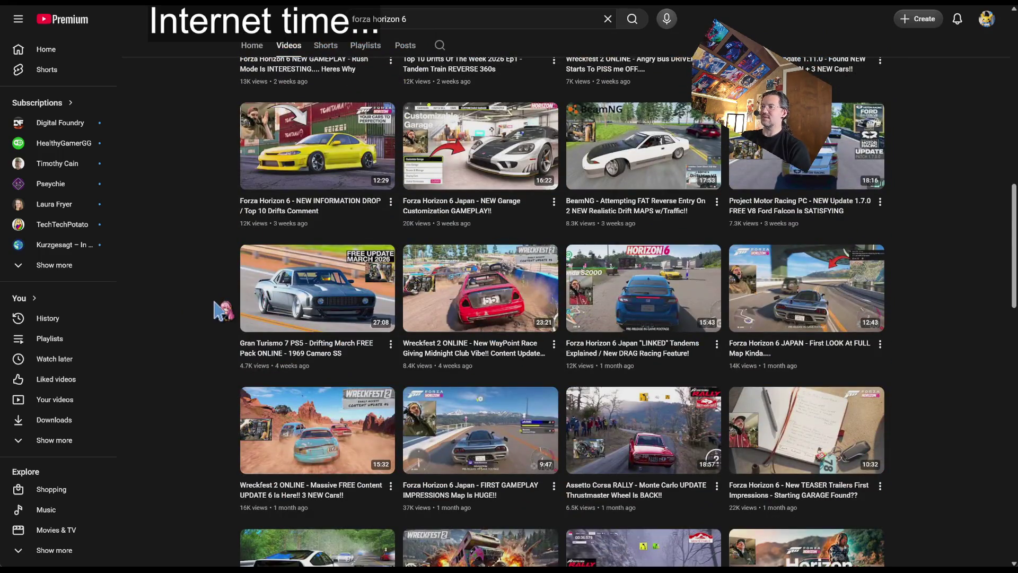
pyautogui.scroll(-5, 217, 310)
pyautogui.scroll(20, 217, 310)
pyautogui.click(46, 49)
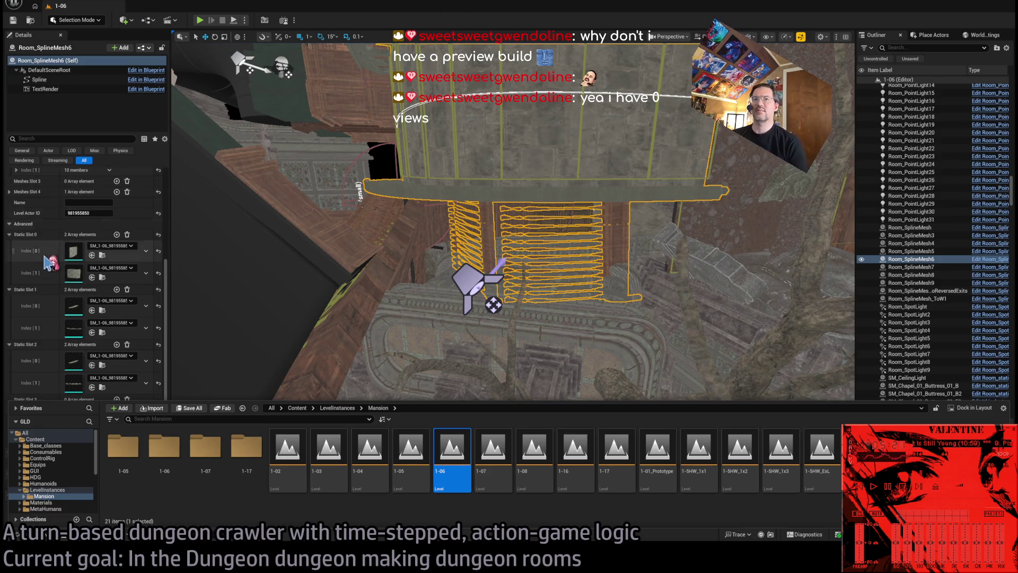
# - Expand Meshes Slot 4 of Room_SplineMesh6 and remove all of its entries
pyautogui.scroll(2, 53, 248)
pyautogui.scroll(1, 55, 249)
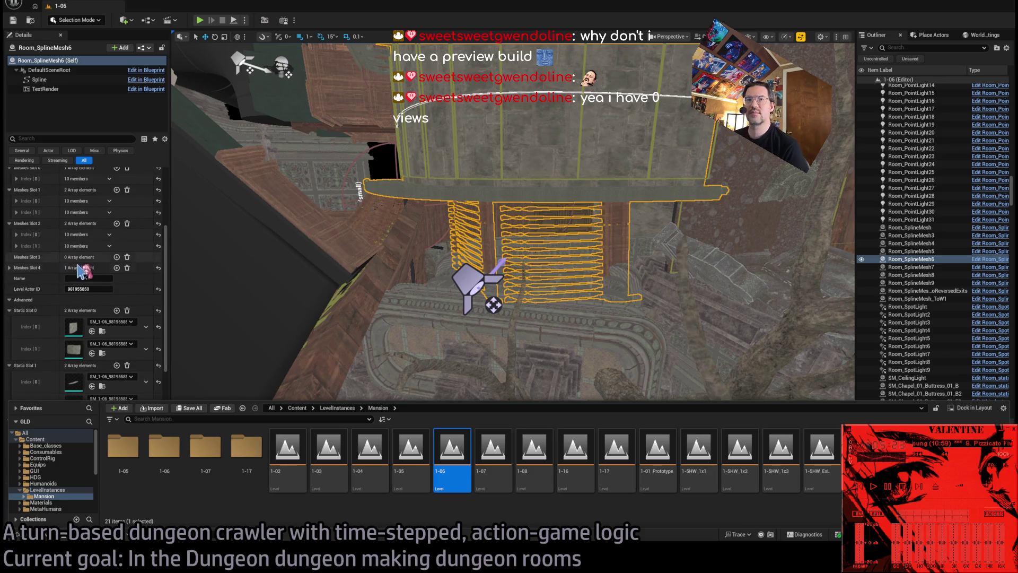
pyautogui.click(9, 269)
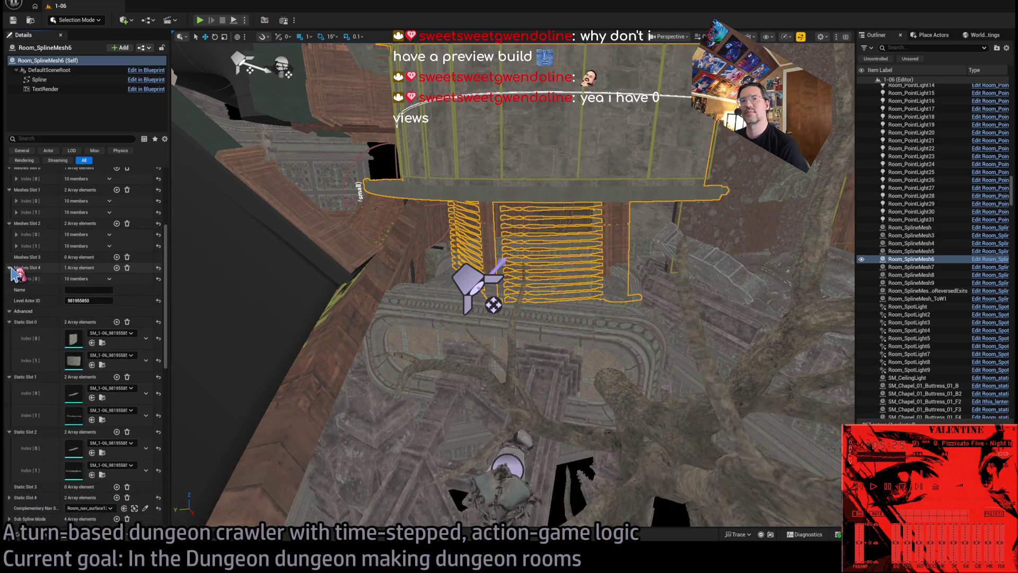
pyautogui.click(16, 279)
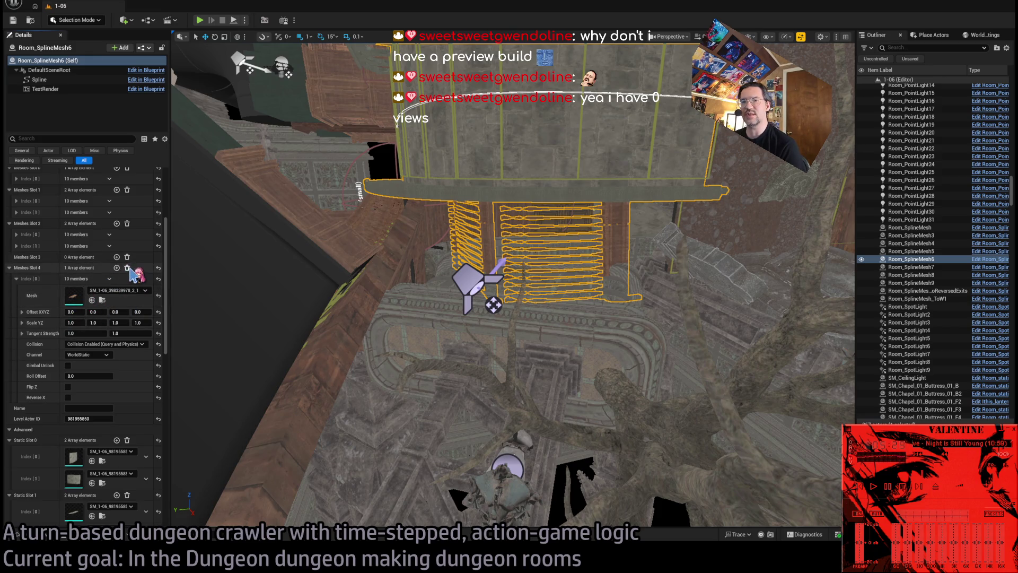
pyautogui.click(127, 268)
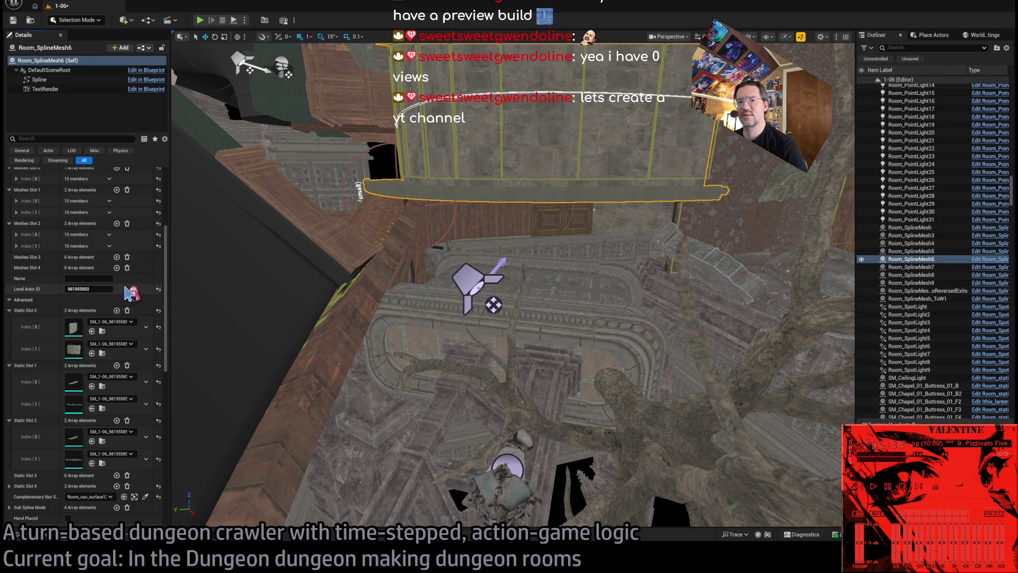
# - Empty Static Slot 4, undoing and redoing the change, then frame Room_SplineMesh6
pyautogui.scroll(-3, 98, 440)
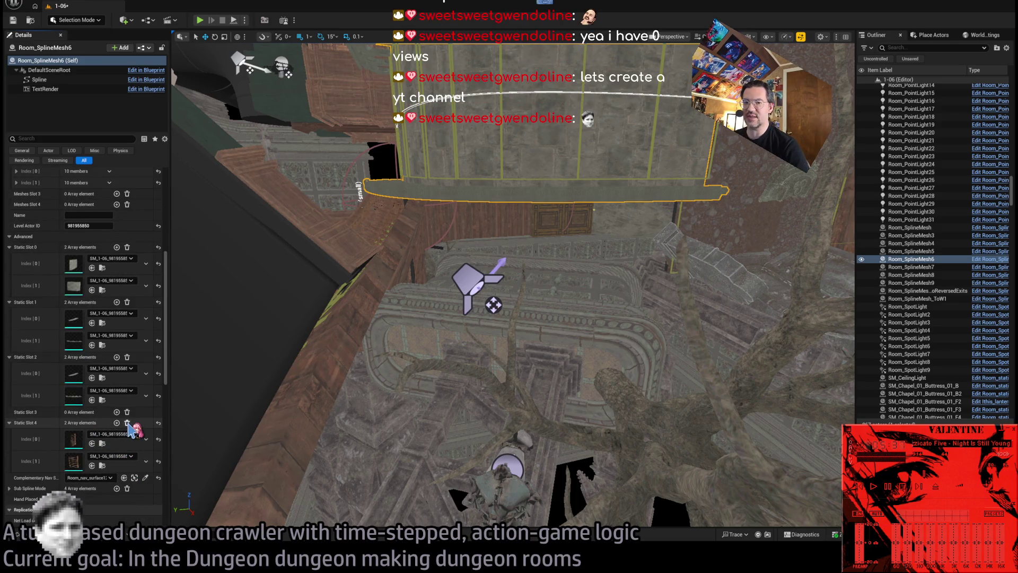
pyautogui.click(127, 423)
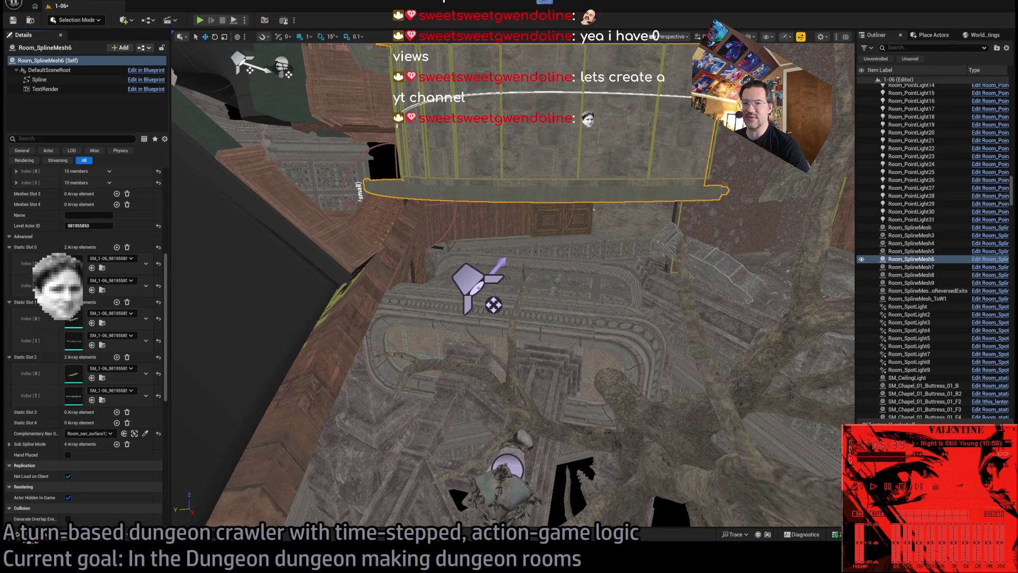
pyautogui.hotkey('ctrl', 'z')
pyautogui.hotkey('ctrl', 'space')
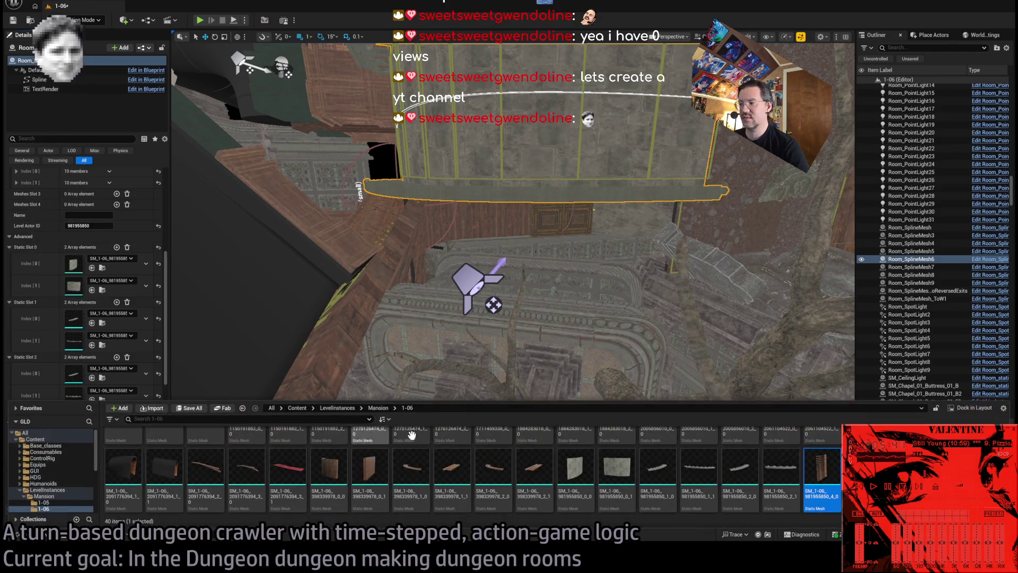
pyautogui.scroll(-5, 106, 318)
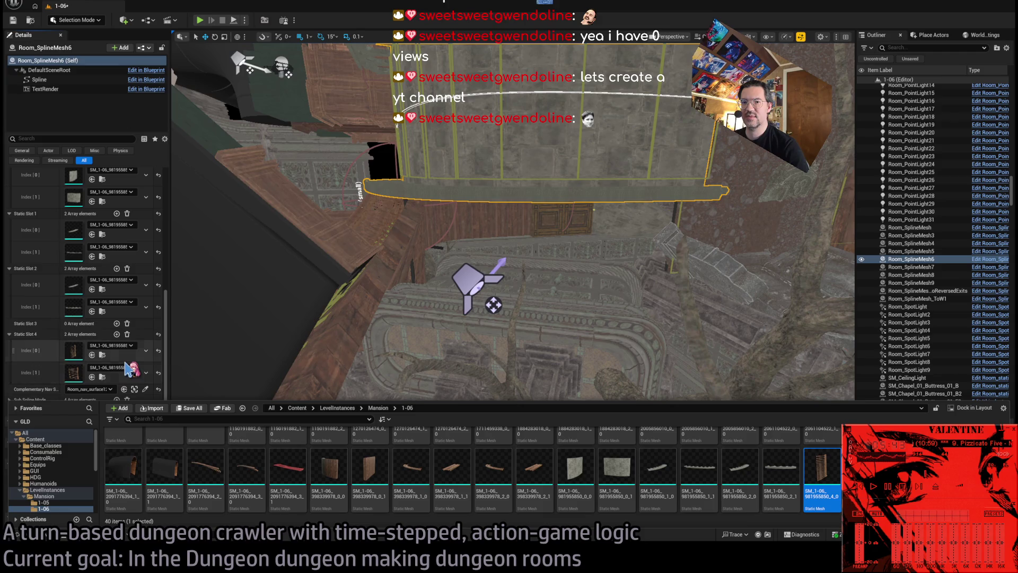
pyautogui.hotkey('ctrl', 'space')
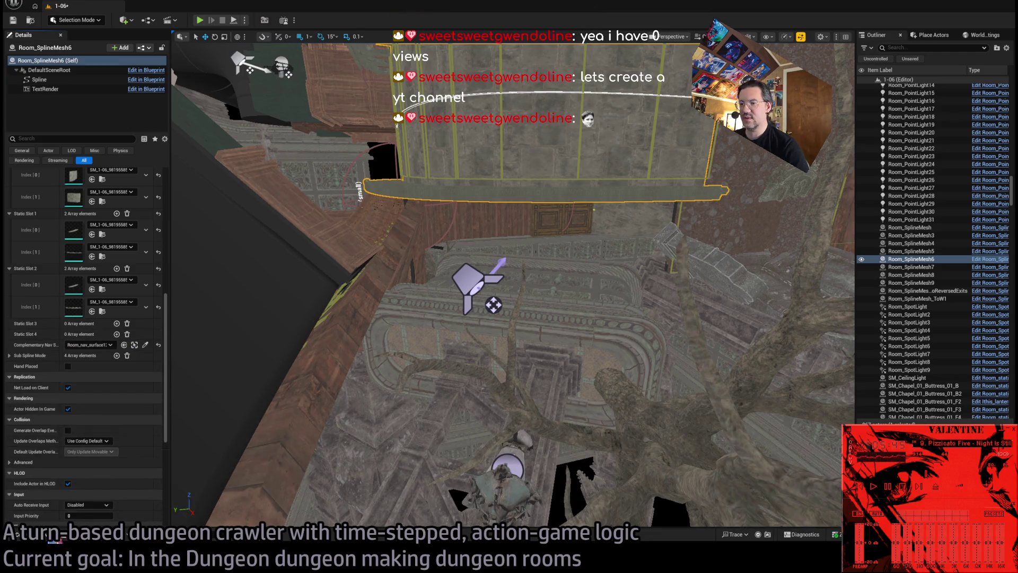
pyautogui.hotkey('ctrl', 'space')
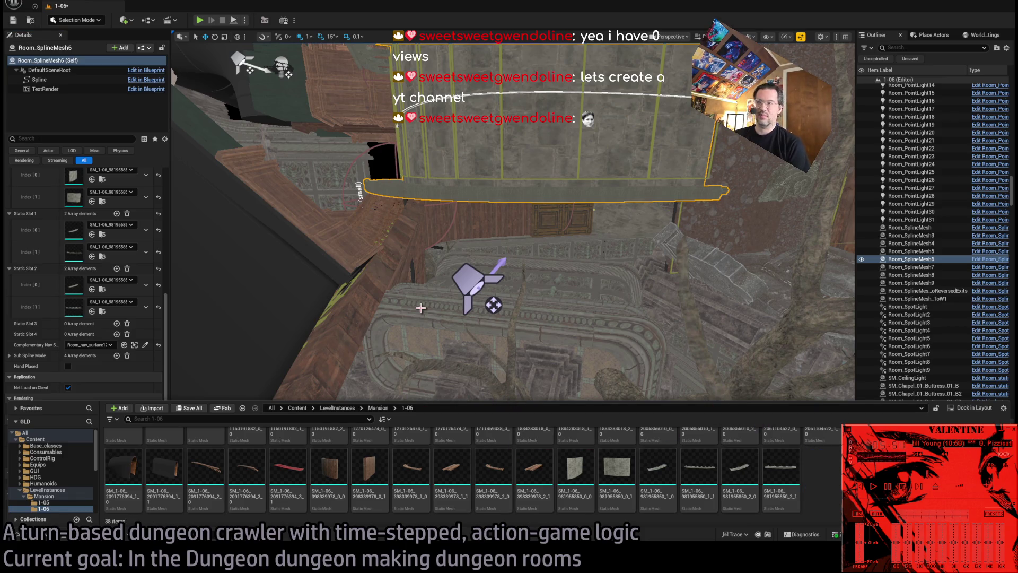
pyautogui.press('f')
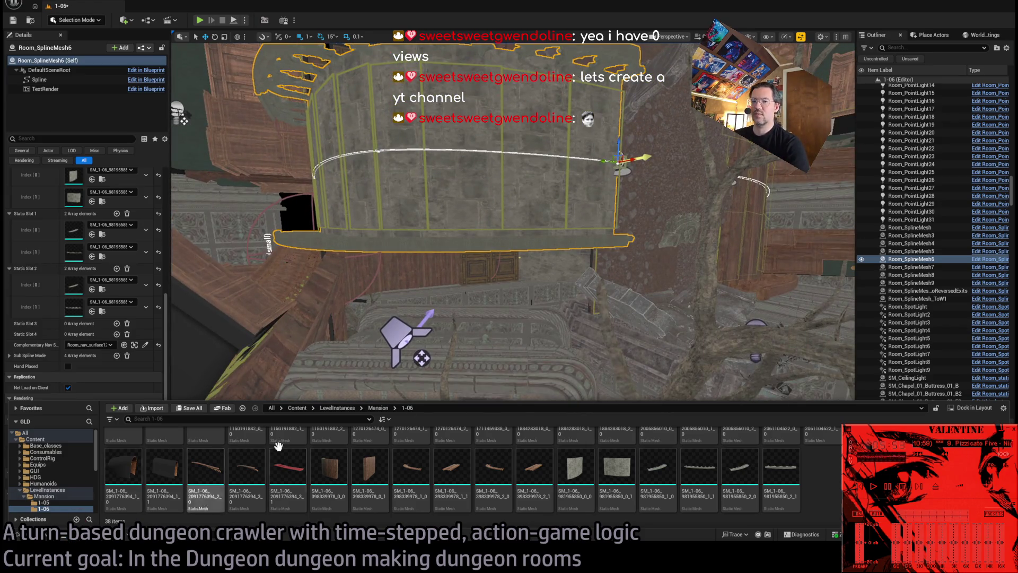
pyautogui.moveTo(509, 286)
pyautogui.mouseDown()
pyautogui.moveTo(430, 206)
pyautogui.moveTo(414, 217)
pyautogui.moveTo(350, 149)
pyautogui.moveTo(486, 222)
pyautogui.moveTo(815, 223)
pyautogui.moveTo(372, 335)
pyautogui.mouseUp()
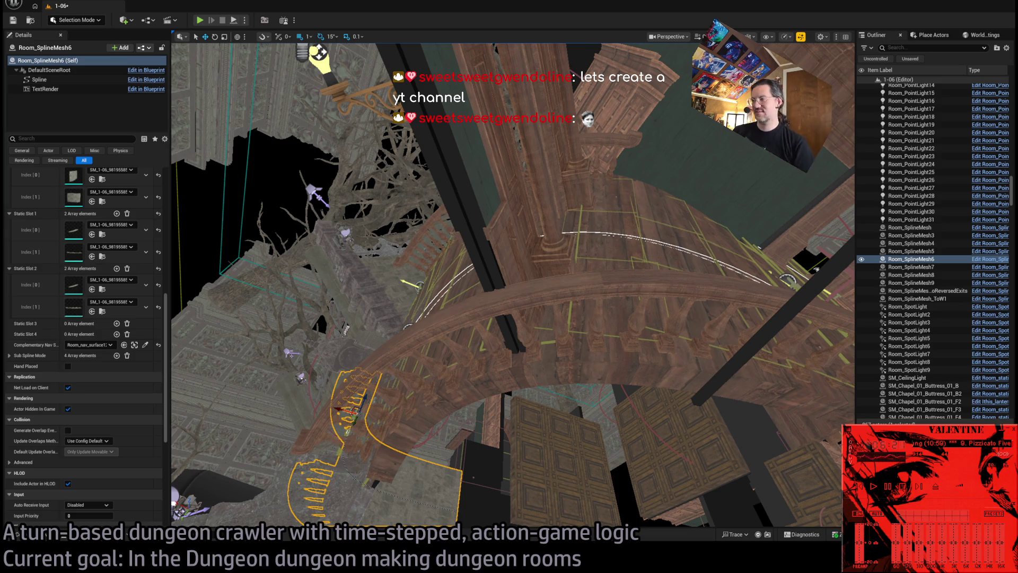
pyautogui.hotkey('alt', 'Tab')
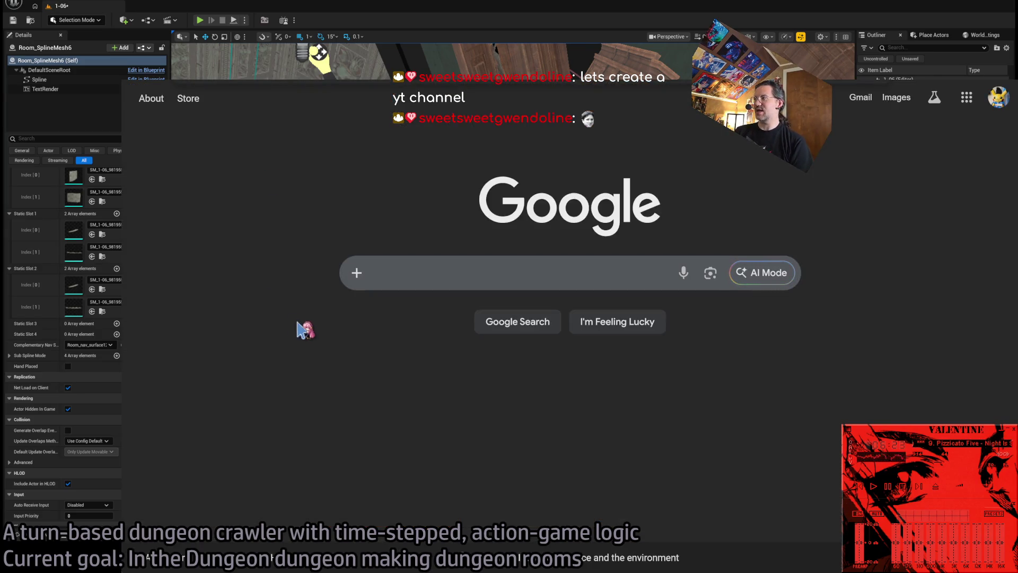
pyautogui.click(1000, 98)
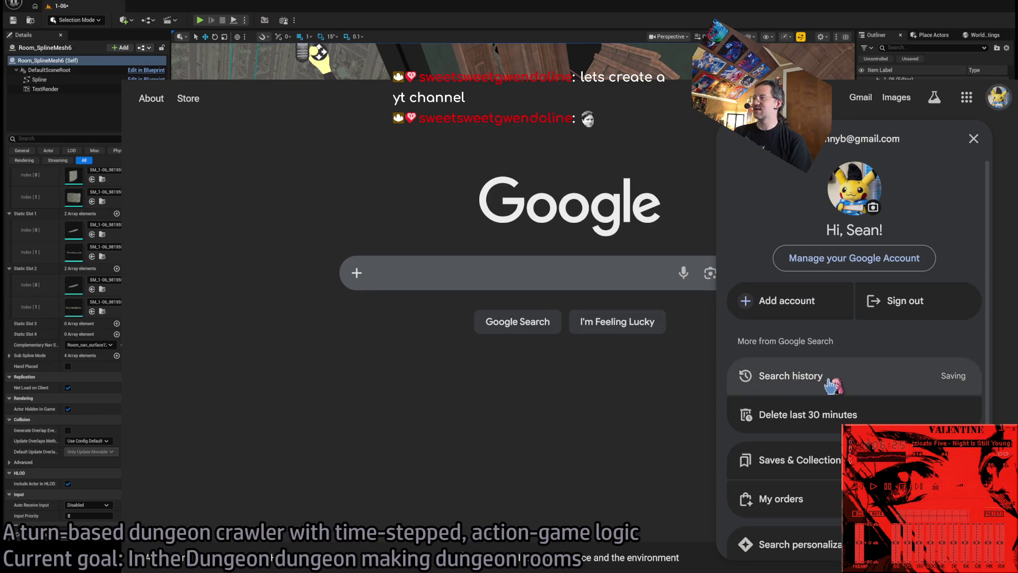
pyautogui.click(638, 135)
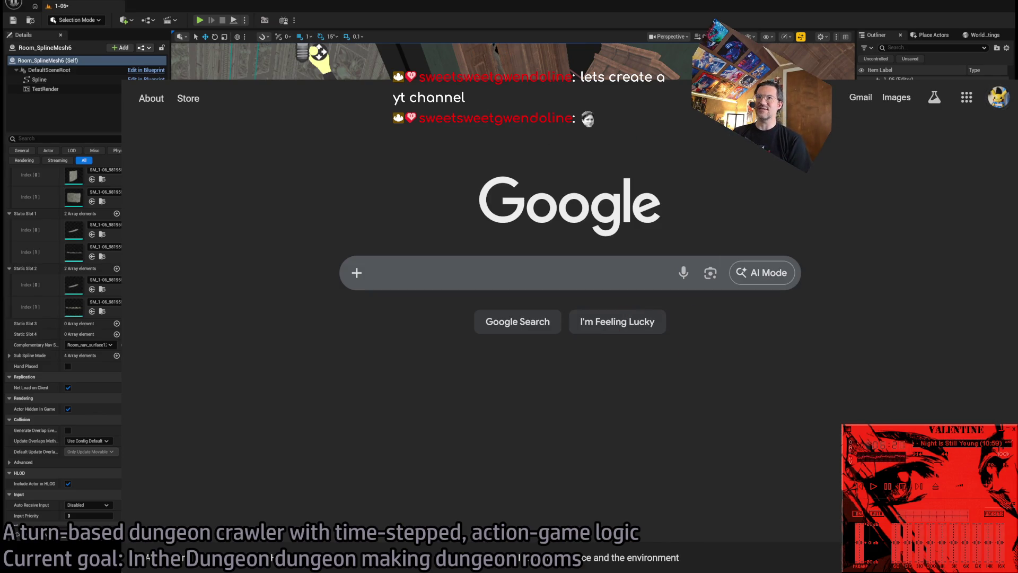
pyautogui.hotkey('alt', 'Tab')
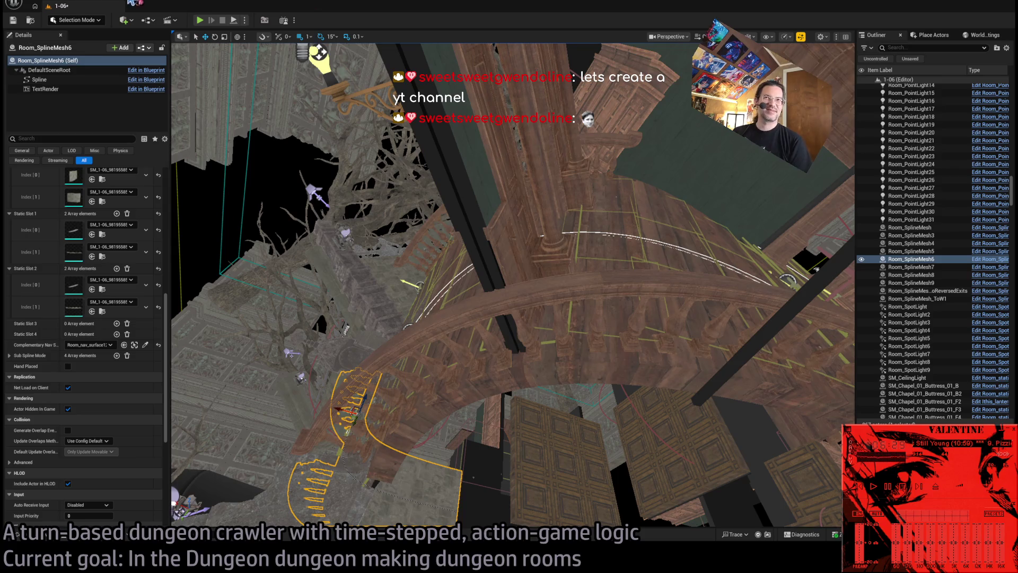
pyautogui.moveTo(579, 180); pyautogui.dragTo(582, 175)
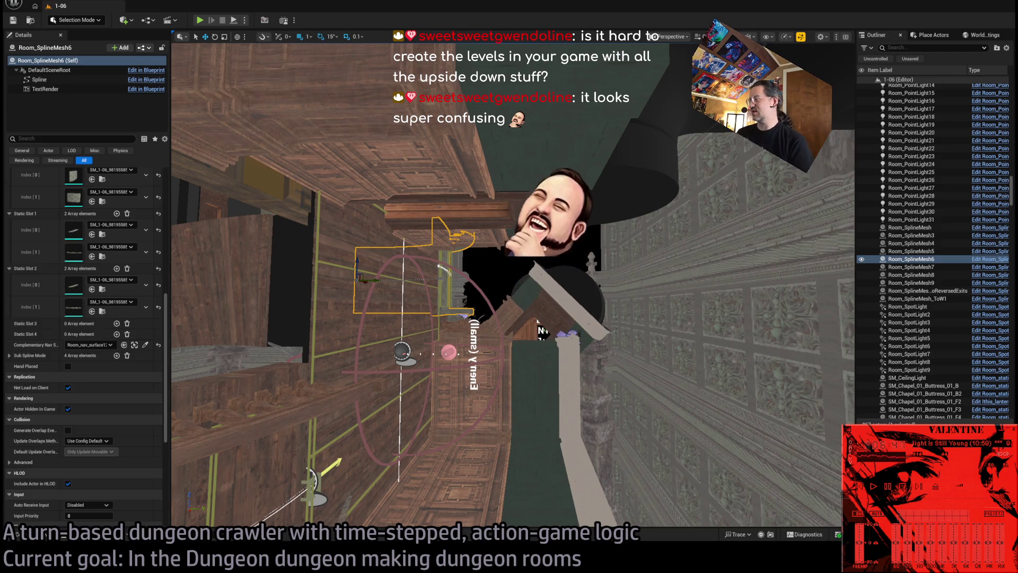
pyautogui.moveTo(582, 175)
pyautogui.mouseDown()
pyautogui.moveTo(551, 175)
pyautogui.moveTo(530, 122)
pyautogui.moveTo(531, 186)
pyautogui.moveTo(501, 193)
pyautogui.mouseUp()
pyautogui.moveTo(505, 395); pyautogui.dragTo(494, 358)
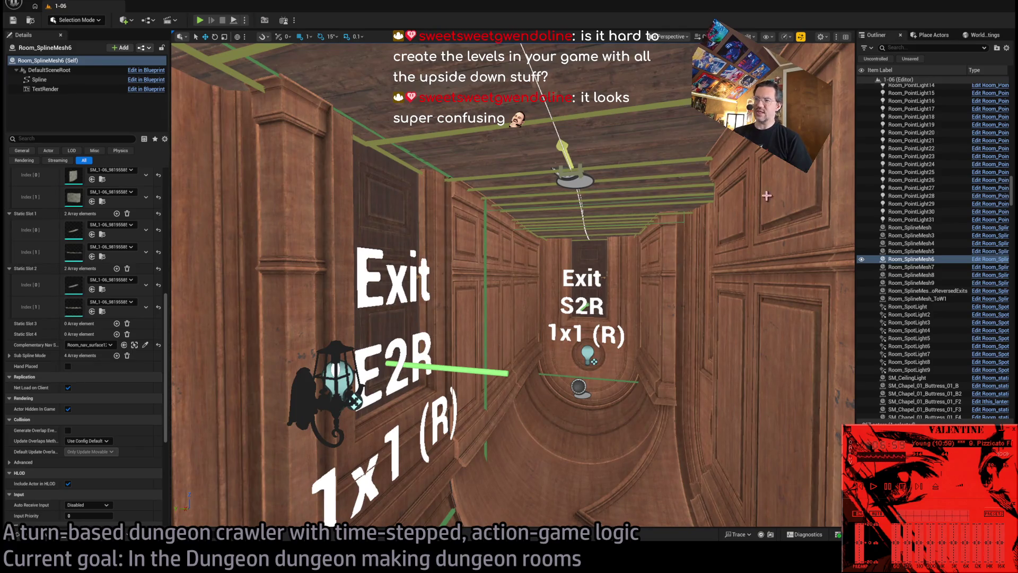
pyautogui.moveTo(590, 337); pyautogui.dragTo(549, 316)
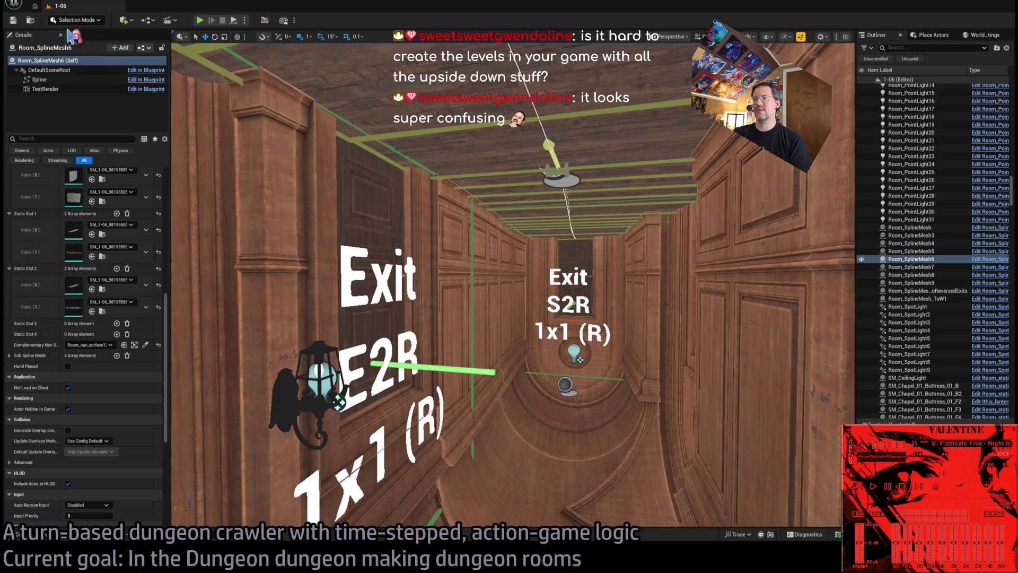
pyautogui.press('w')
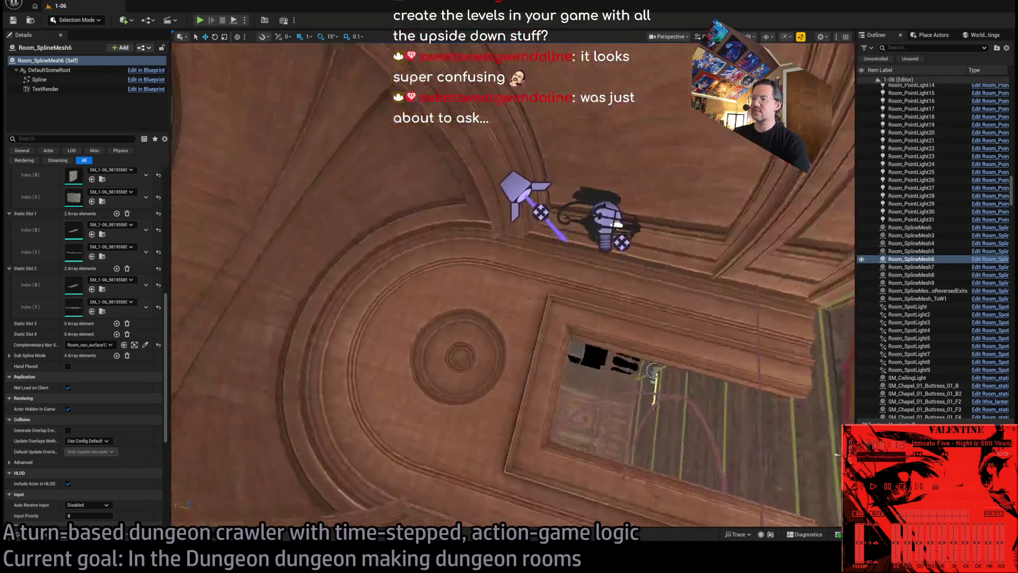
pyautogui.press('w')
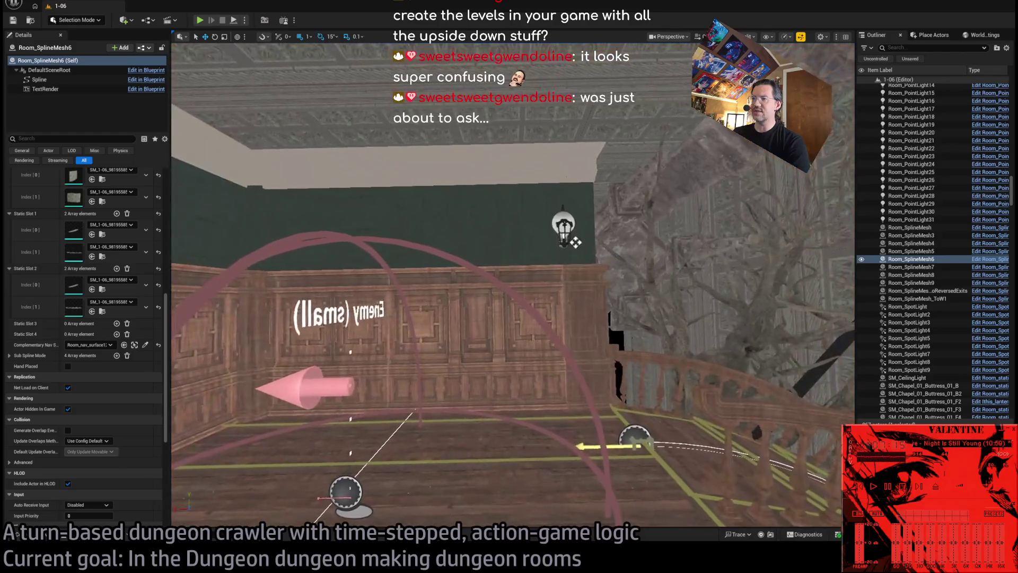
pyautogui.press('w')
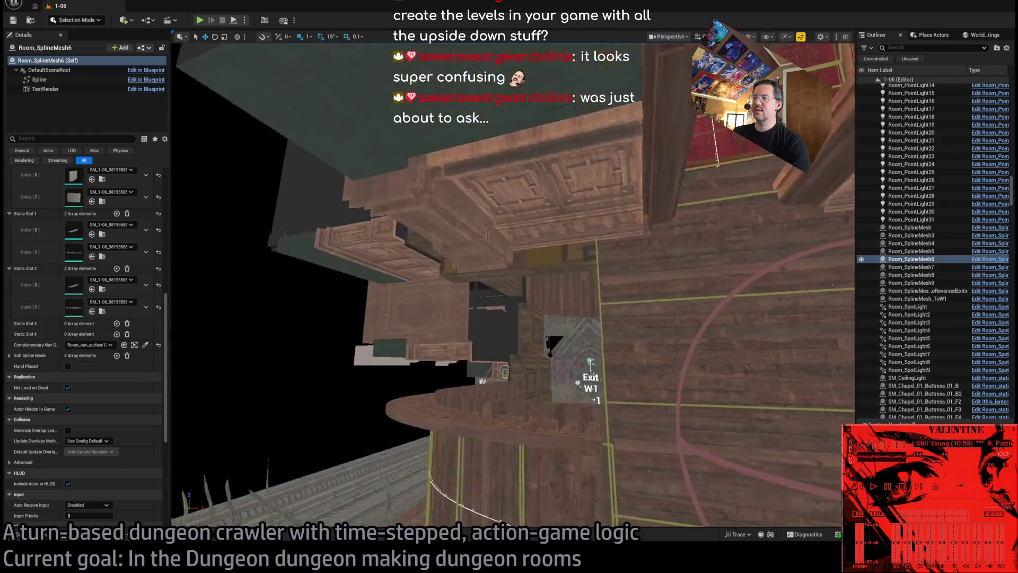
pyautogui.press('w')
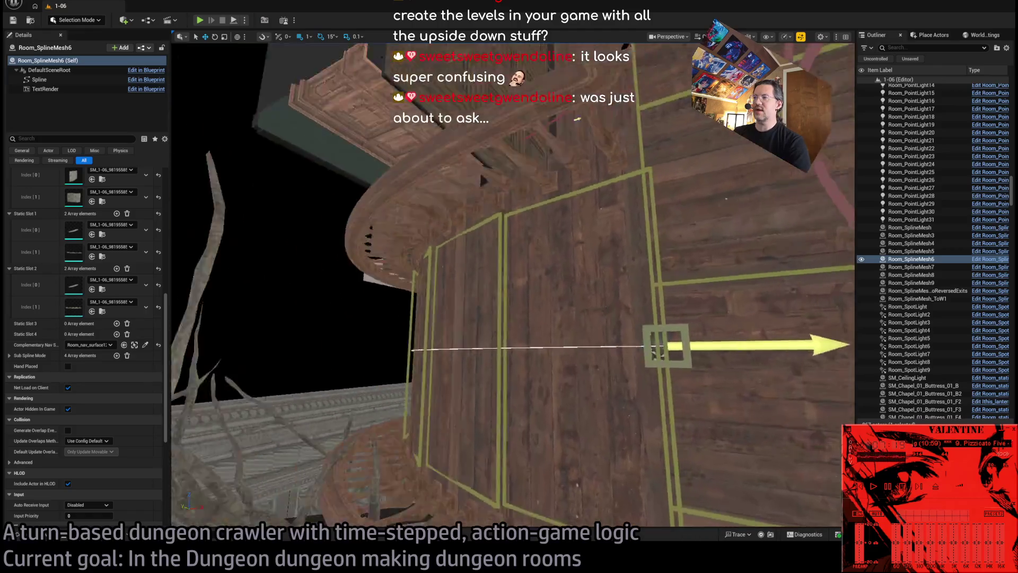
pyautogui.press('w')
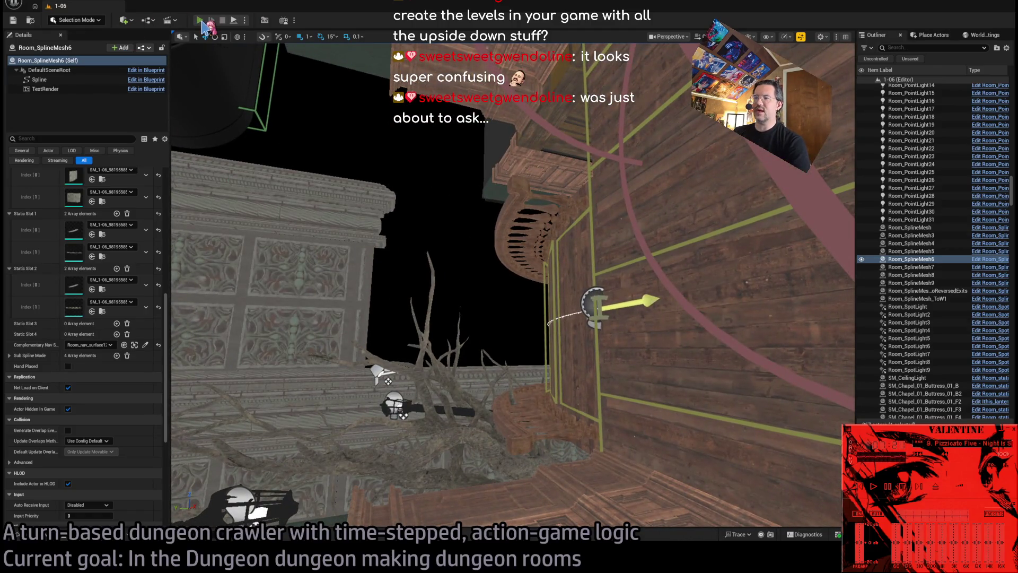
pyautogui.hotkey('alt', 'p')
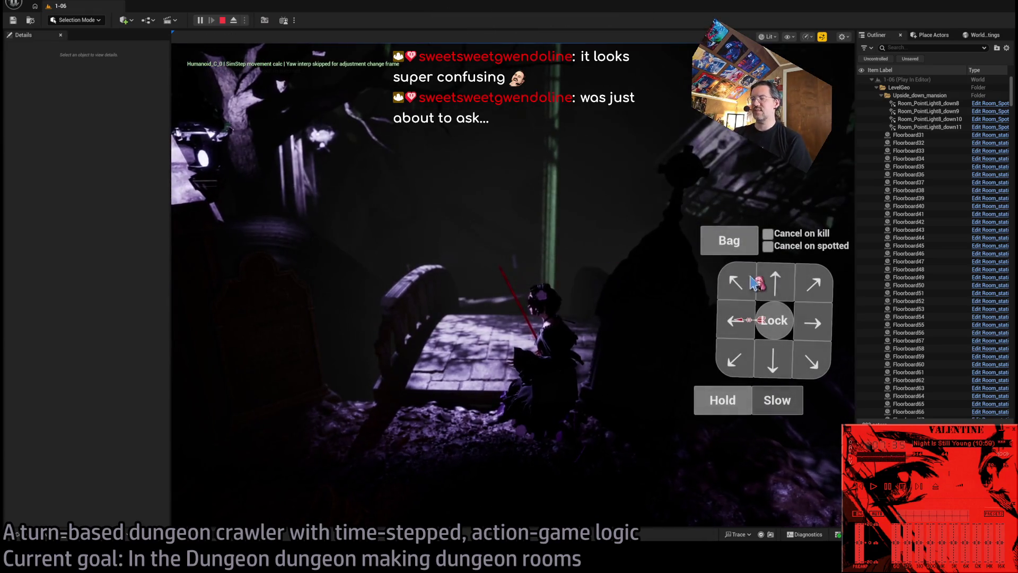
# - Plan moves with the arrow pad and run the first few play-test turns
pyautogui.click(773, 281)
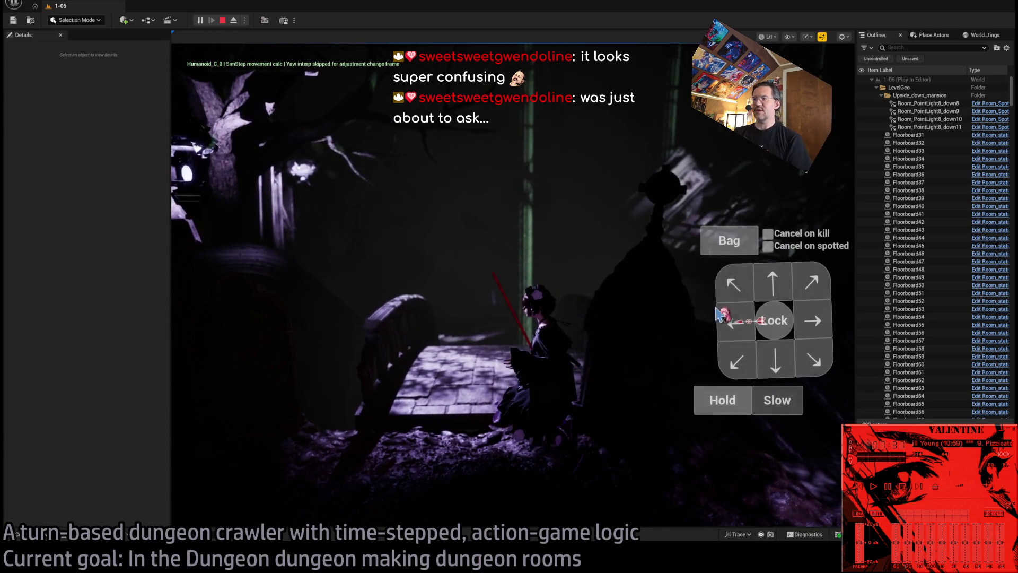
pyautogui.click(769, 293)
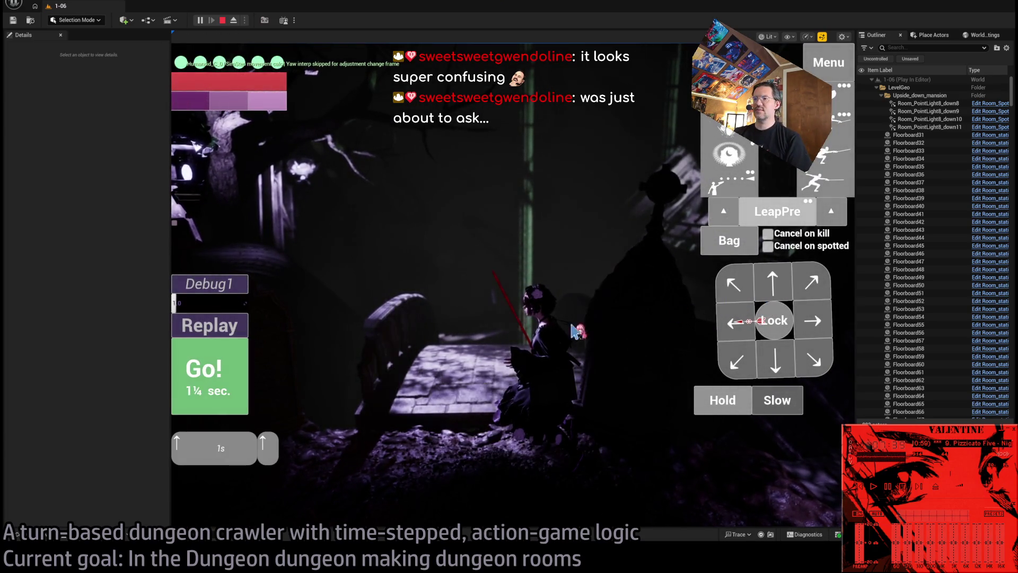
pyautogui.click(212, 366)
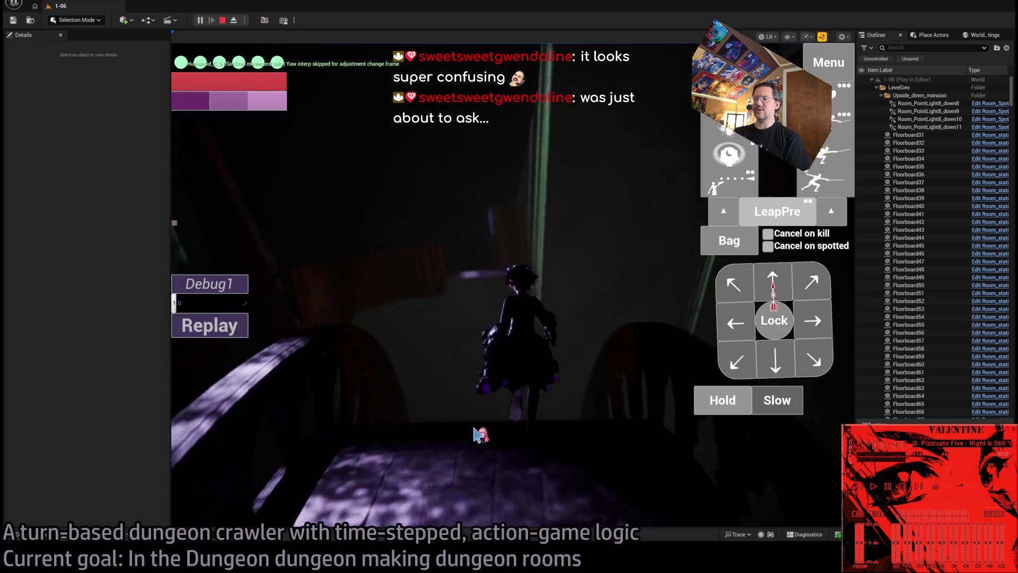
pyautogui.click(605, 347)
pyautogui.click(217, 379)
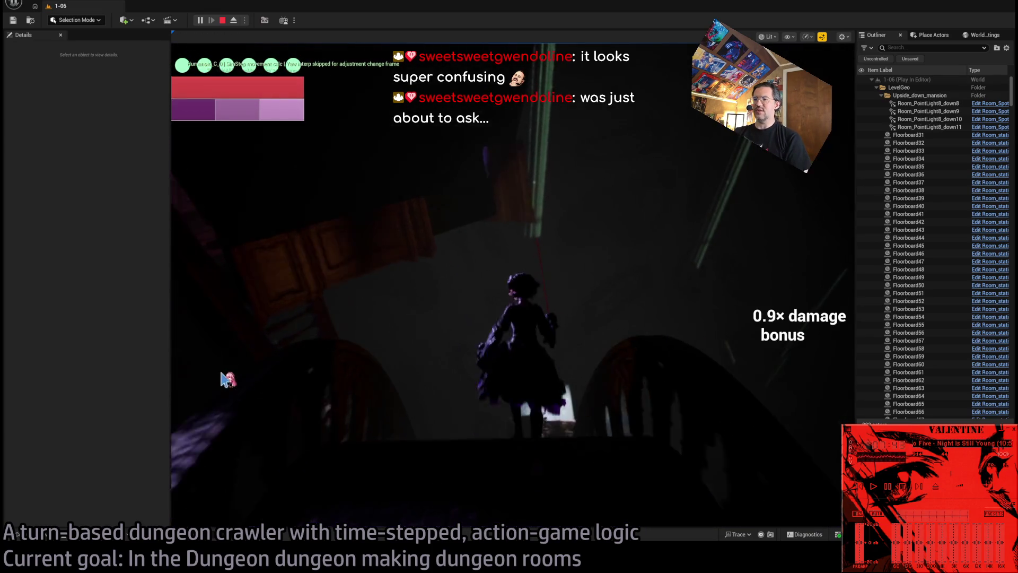
pyautogui.press('w')
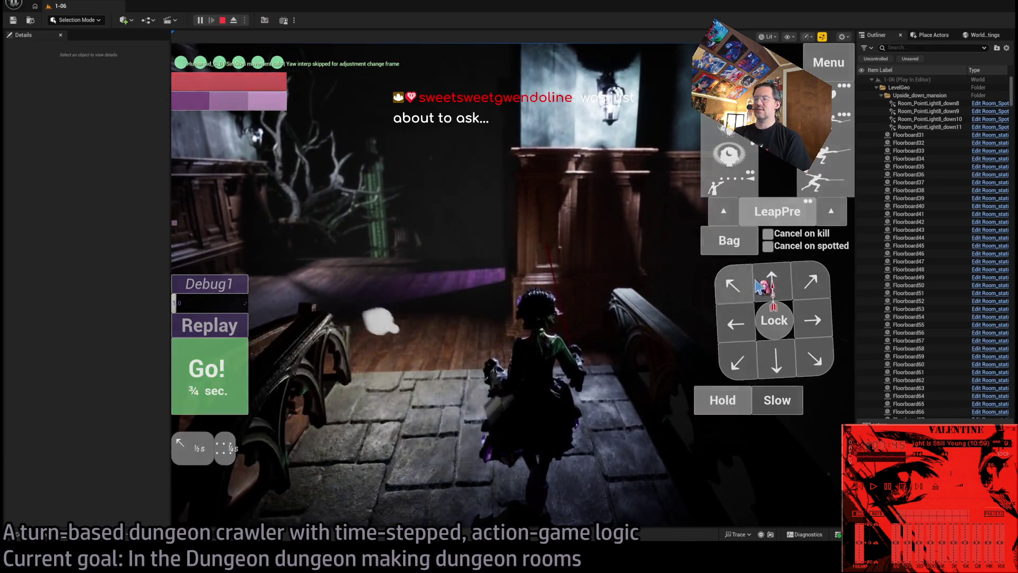
pyautogui.click(239, 353)
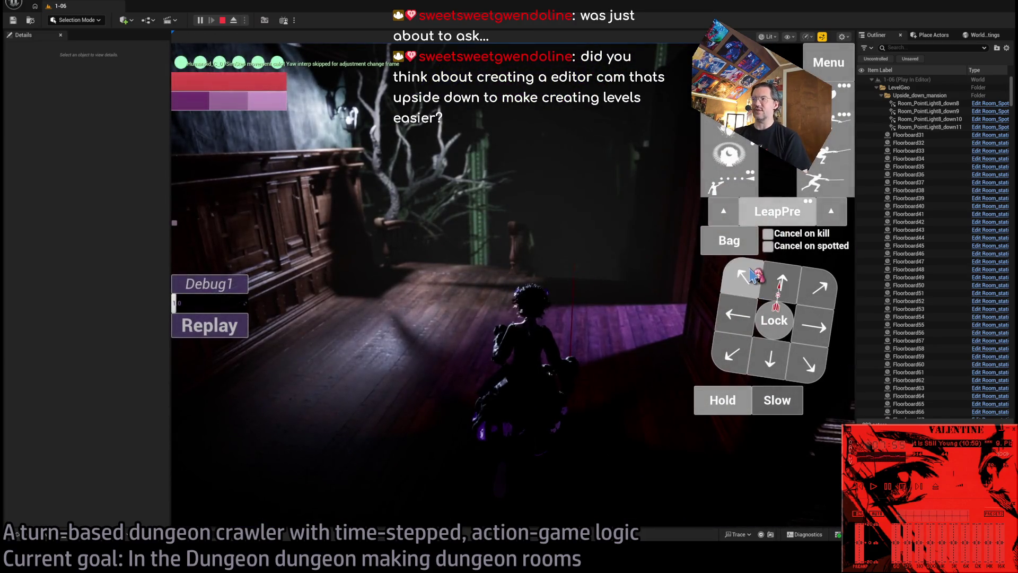
# - Run three more turns walking the character down the hall, then stop the play-test
pyautogui.click(198, 361)
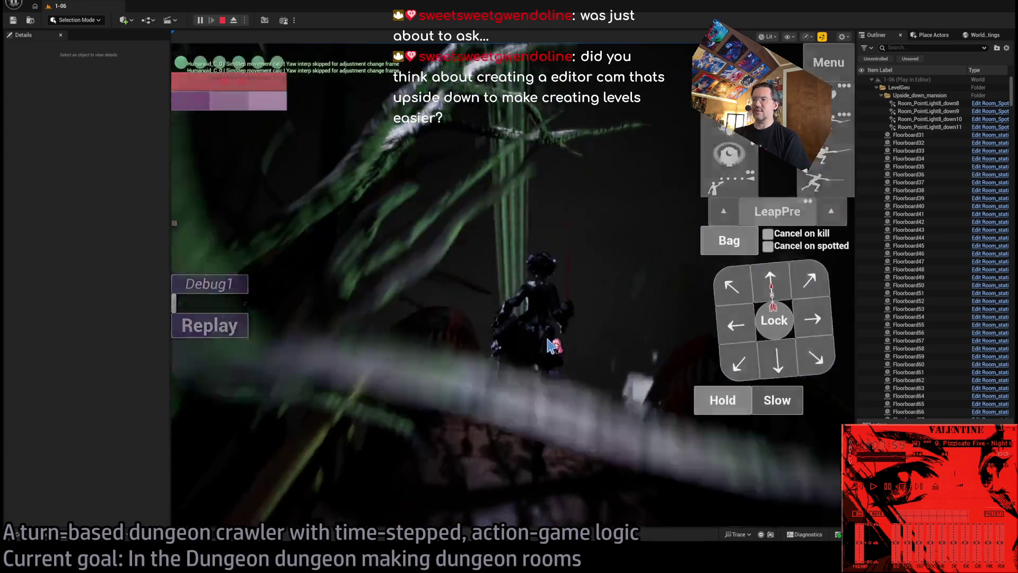
pyautogui.click(208, 381)
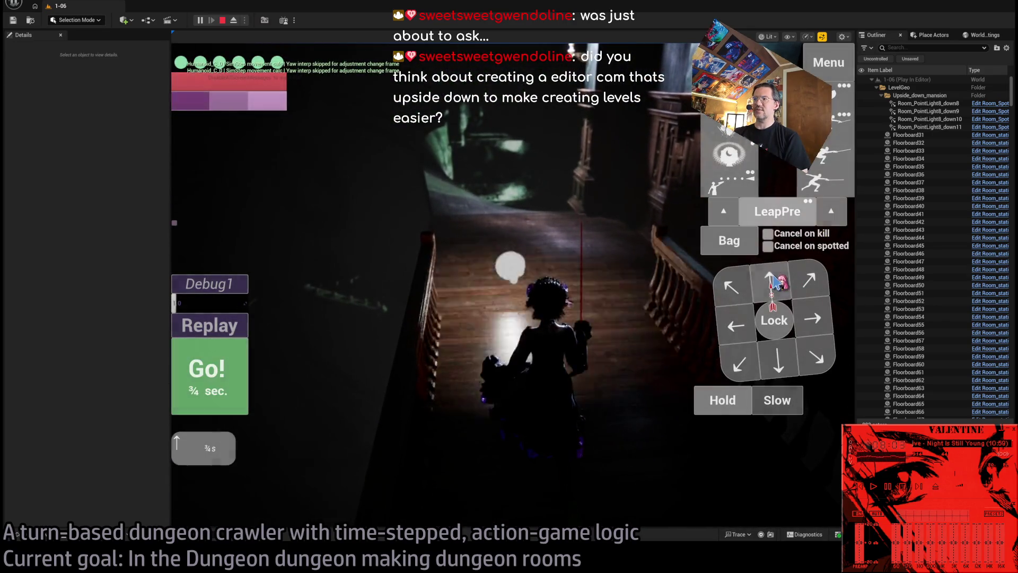
pyautogui.click(242, 368)
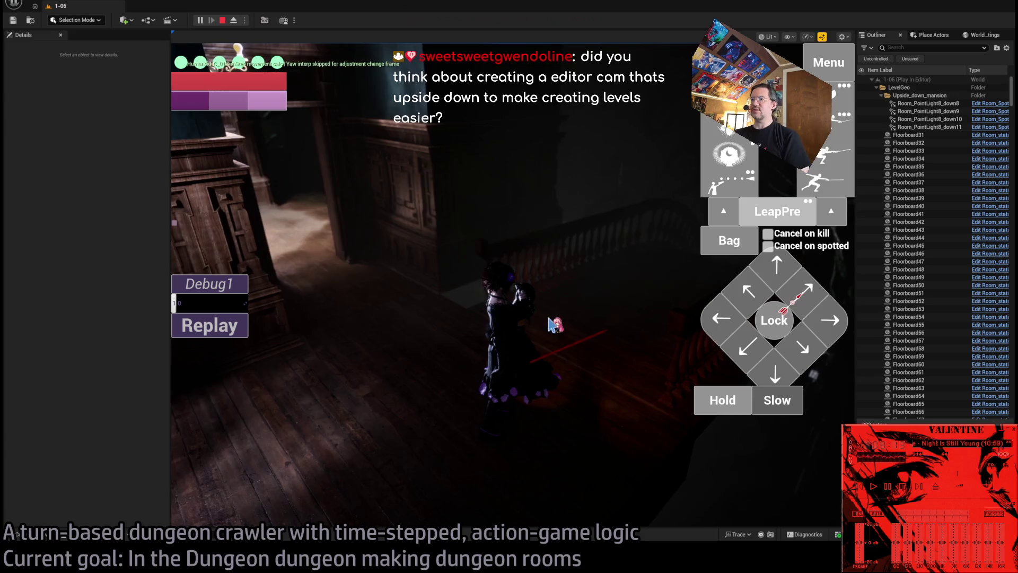
pyautogui.press('Escape')
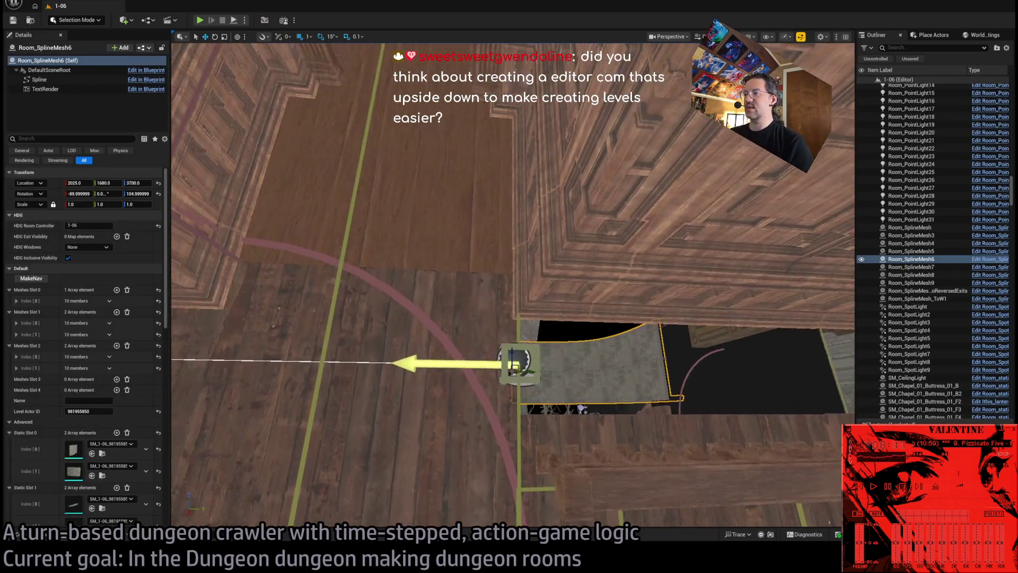
# - Duplicate Floorboard67 by Alt-dragging it along Y, redoing a misplaced first copy
pyautogui.click(465, 252)
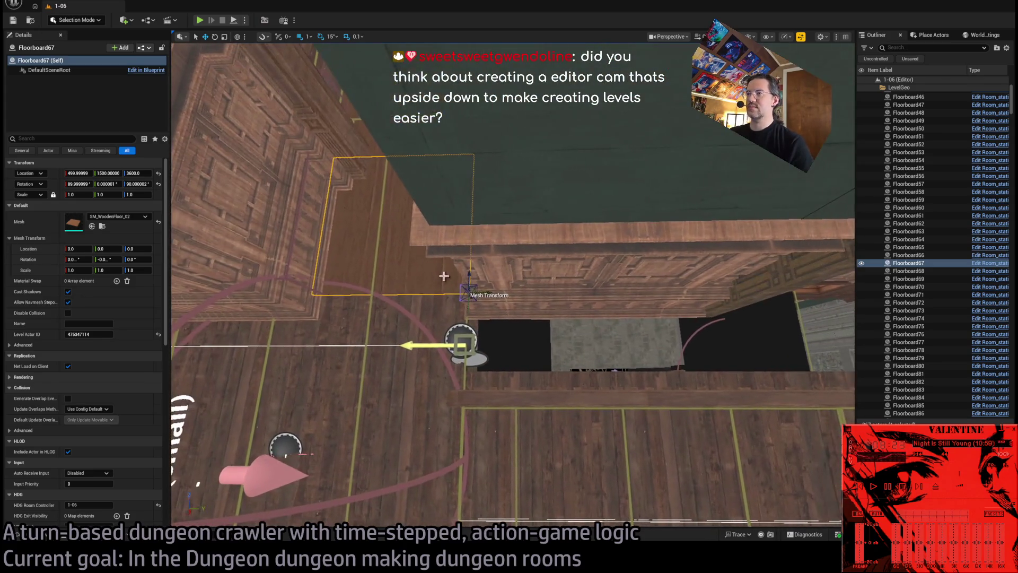
pyautogui.moveTo(475, 287); pyautogui.dragTo(655, 326)
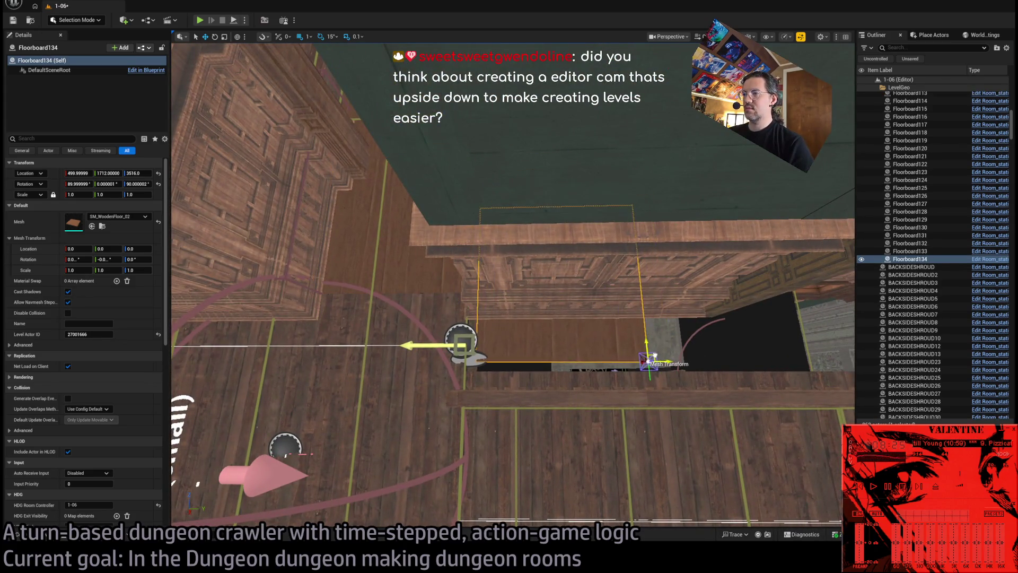
pyautogui.hotkey('ctrl', 'z')
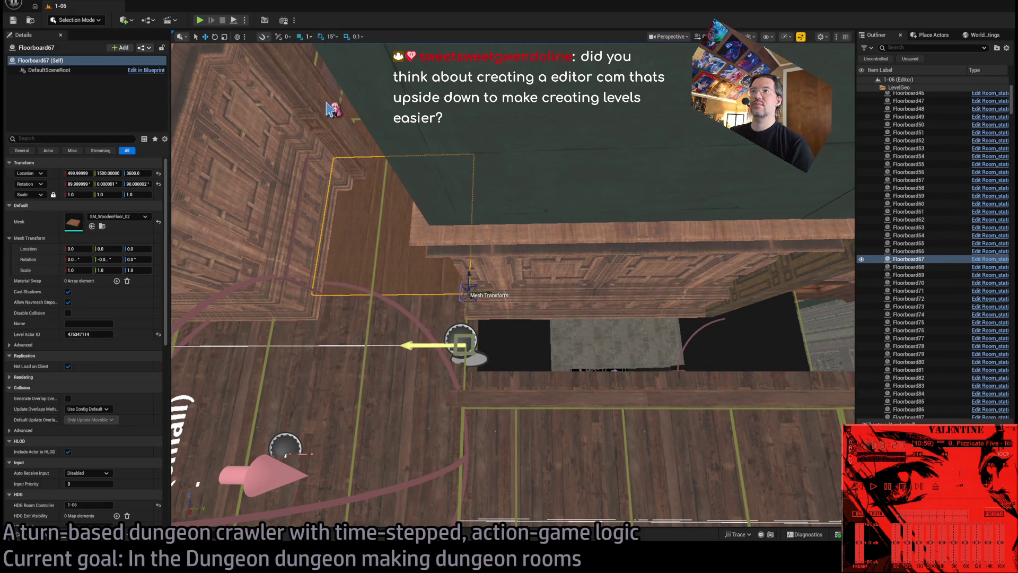
pyautogui.moveTo(509, 293); pyautogui.dragTo(655, 298)
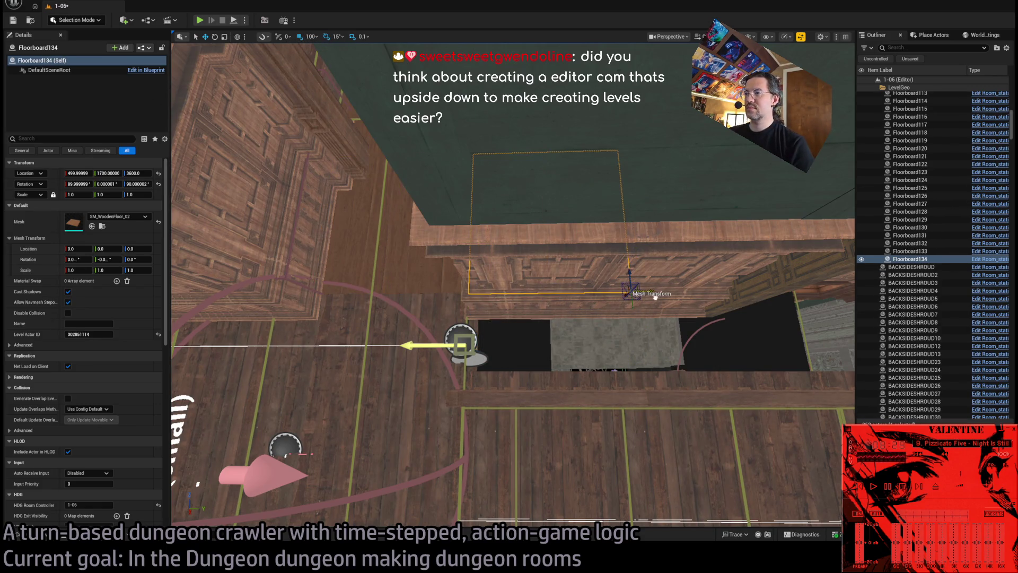
# - Rotate the copy Floorboard134 to 75 degrees and slide it along X to 549.99999
pyautogui.moveTo(568, 310); pyautogui.dragTo(397, 149)
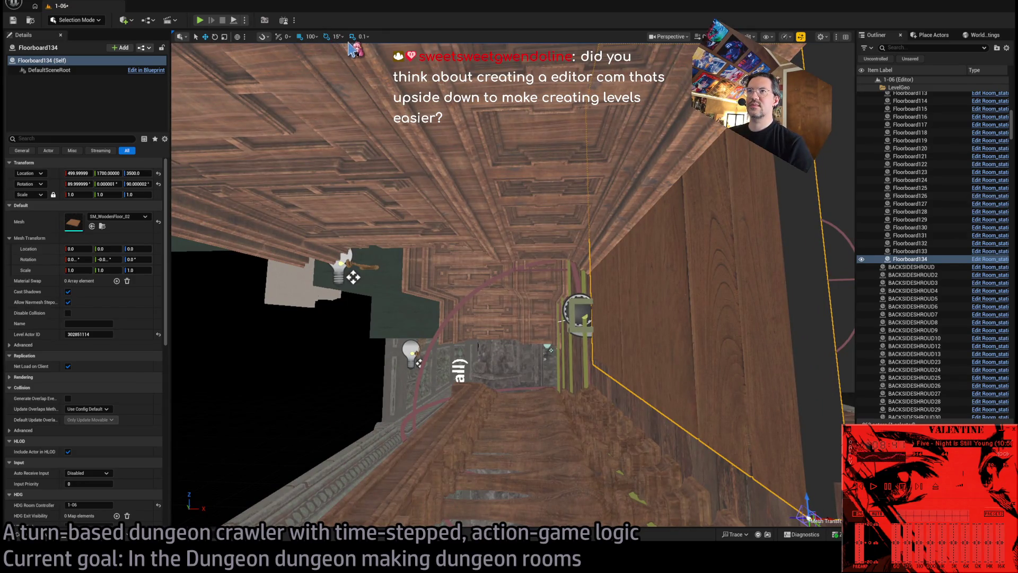
pyautogui.moveTo(610, 266); pyautogui.dragTo(567, 239)
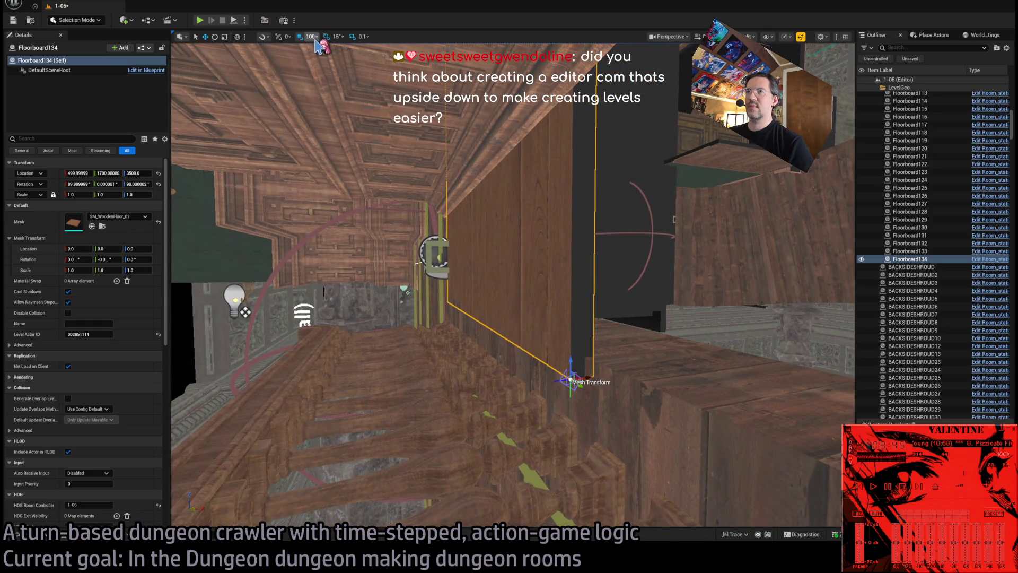
pyautogui.moveTo(573, 379)
pyautogui.mouseDown()
pyautogui.moveTo(609, 373)
pyautogui.moveTo(570, 379)
pyautogui.moveTo(593, 377)
pyautogui.moveTo(522, 343)
pyautogui.mouseUp()
pyautogui.press('w')
pyautogui.moveTo(604, 361)
pyautogui.mouseDown()
pyautogui.moveTo(780, 350)
pyautogui.moveTo(689, 350)
pyautogui.moveTo(636, 318)
pyautogui.moveTo(773, 432)
pyautogui.moveTo(711, 310)
pyautogui.mouseUp()
# - Nudge Floorboard134 to about X 552.66, Y 1692.95 and orbit to check its alignment
pyautogui.moveTo(560, 132)
pyautogui.mouseDown()
pyautogui.moveTo(551, 132)
pyautogui.moveTo(560, 132)
pyautogui.mouseUp()
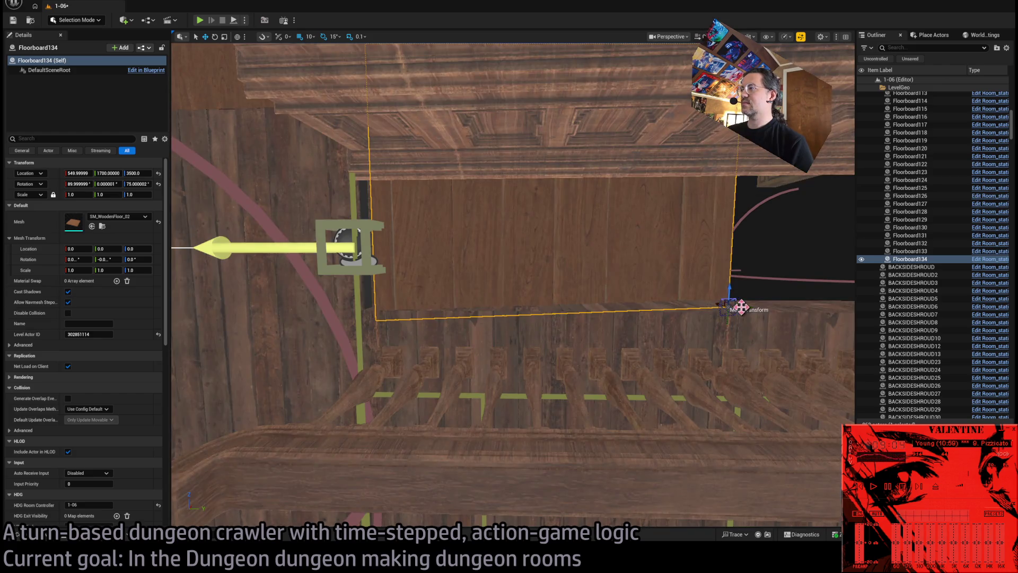
pyautogui.moveTo(741, 306); pyautogui.dragTo(729, 308)
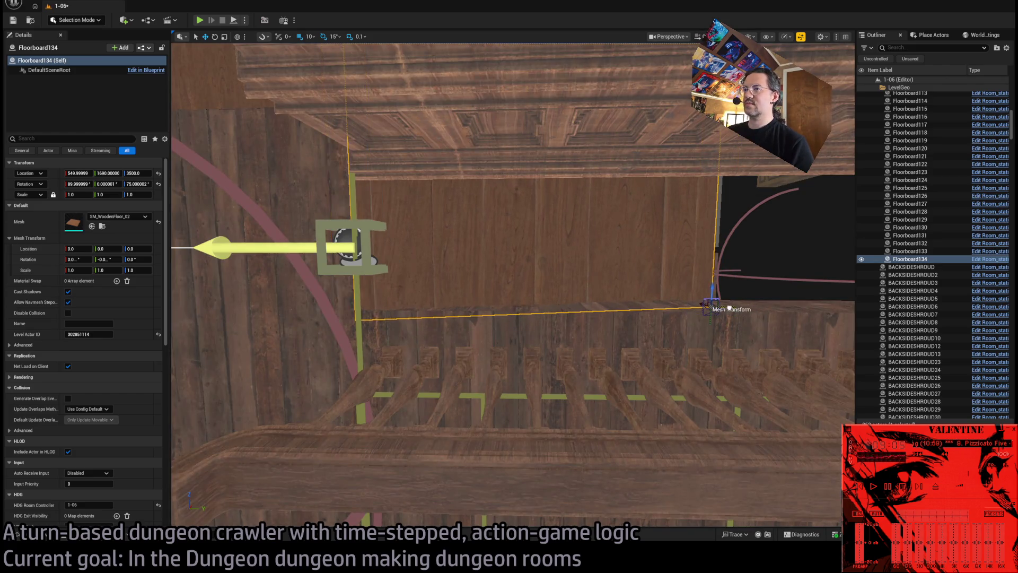
pyautogui.moveTo(509, 286); pyautogui.dragTo(477, 270)
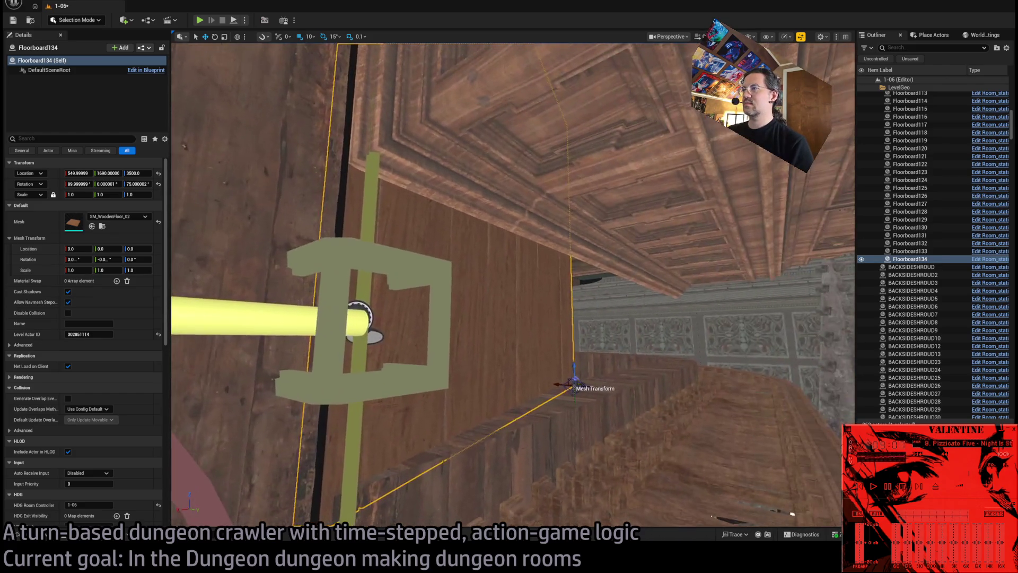
pyautogui.moveTo(438, 184)
pyautogui.mouseDown()
pyautogui.moveTo(548, 293)
pyautogui.moveTo(459, 312)
pyautogui.mouseUp()
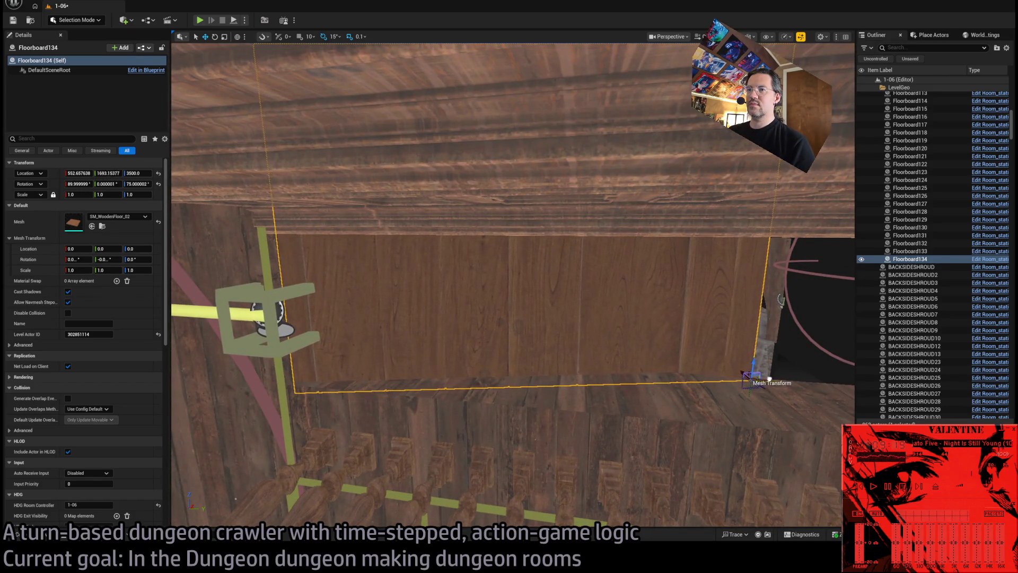
pyautogui.moveTo(458, 313); pyautogui.dragTo(427, 323)
pyautogui.moveTo(601, 355); pyautogui.dragTo(601, 354)
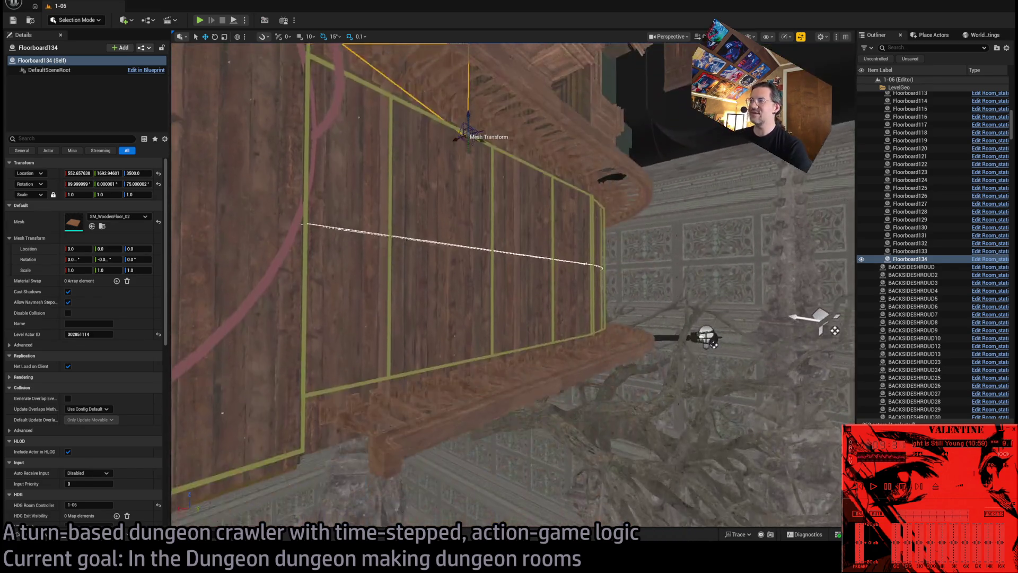
# - Fly past Room_nav_surface out to the garden fence and select the Player spawn marker
pyautogui.press('d')
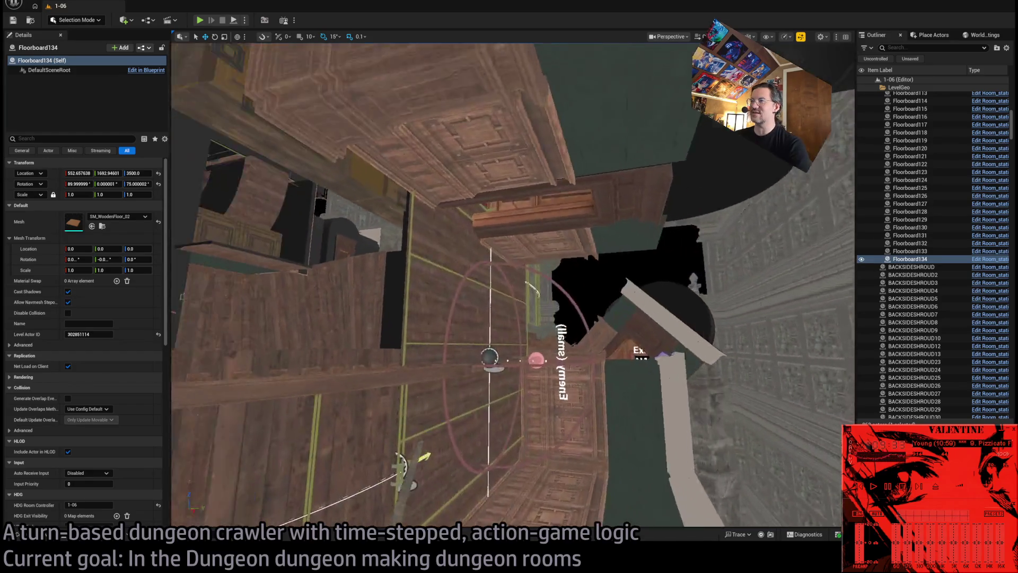
pyautogui.press('a')
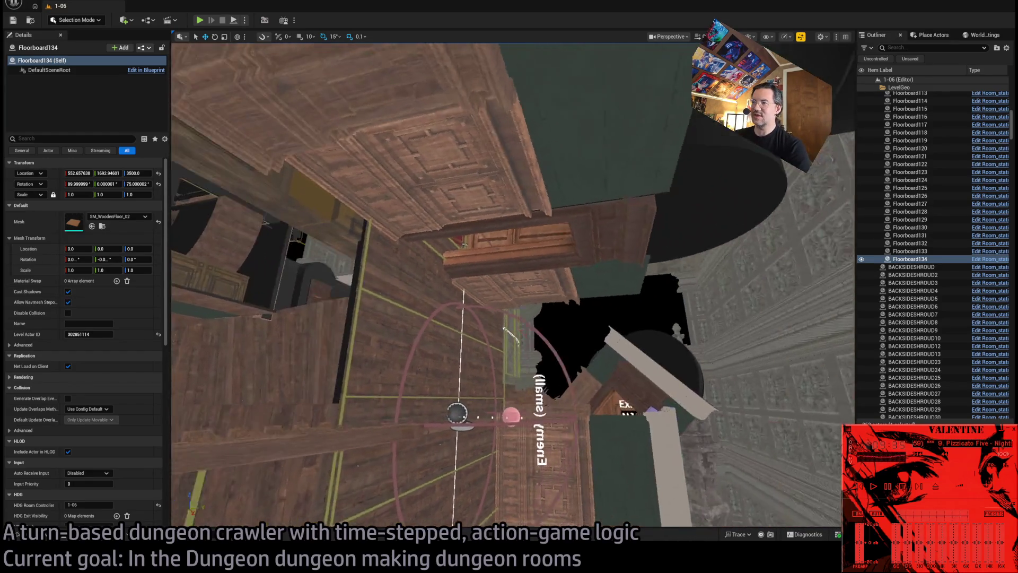
pyautogui.press('q')
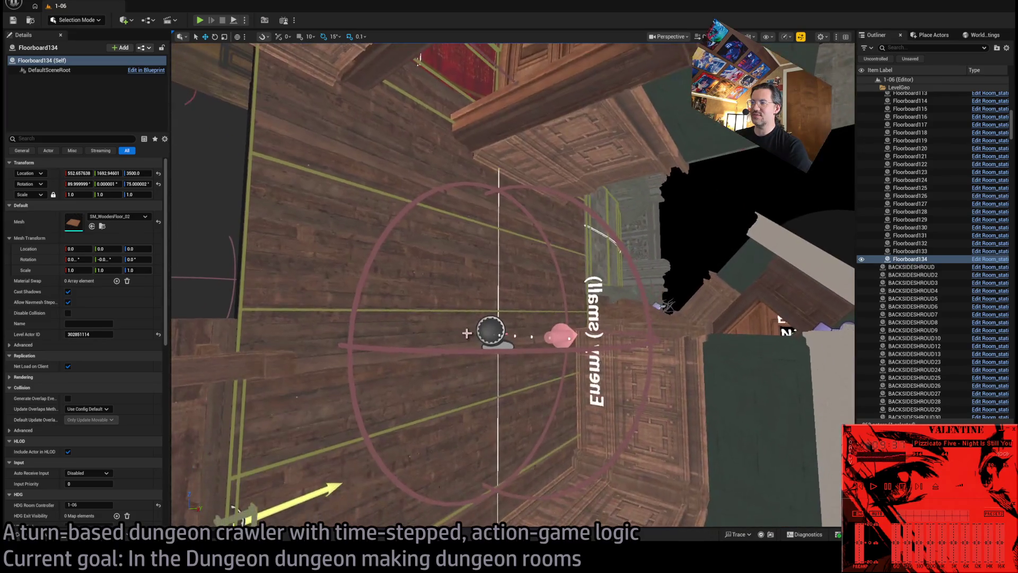
pyautogui.click(372, 309)
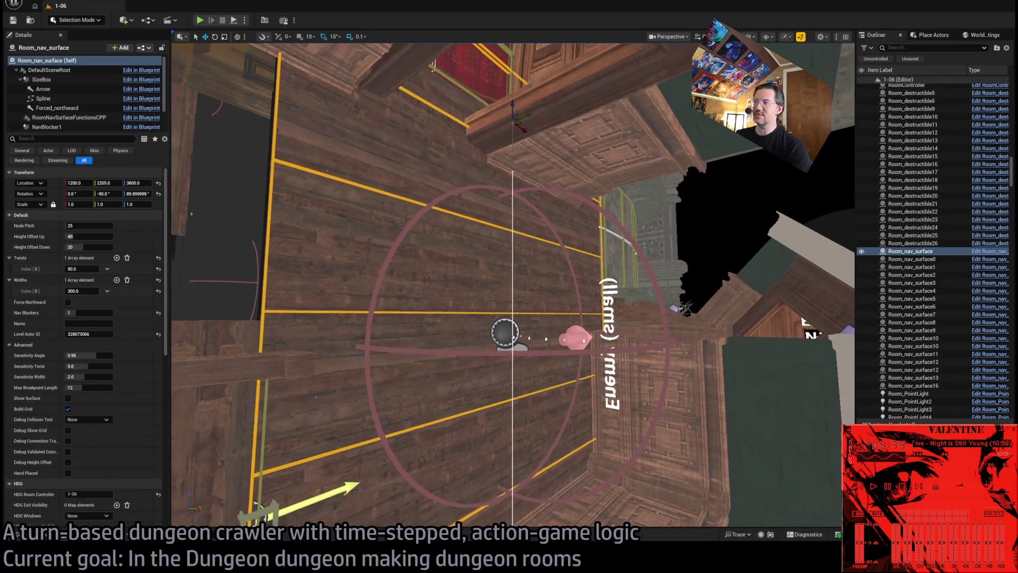
pyautogui.press('d')
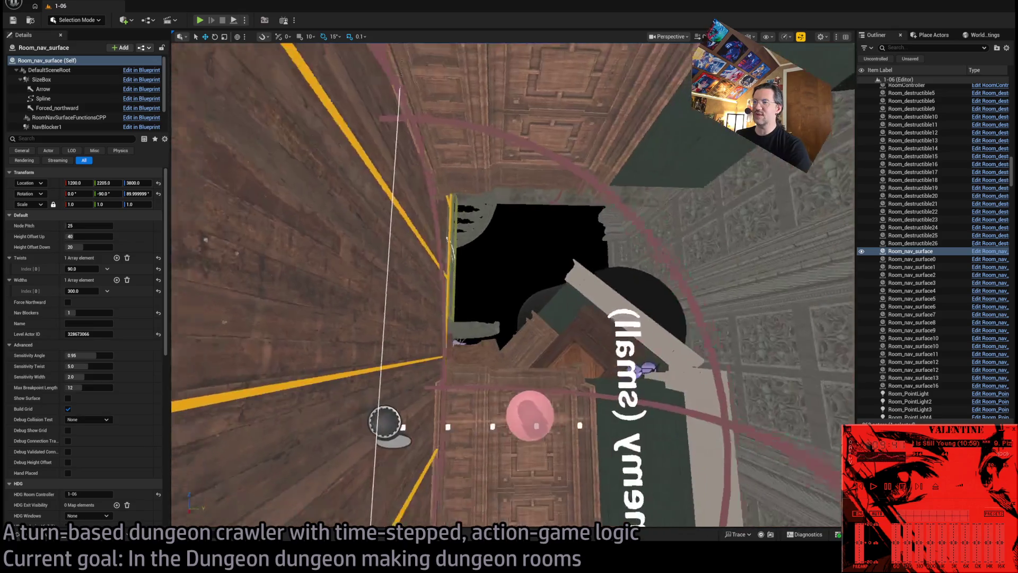
pyautogui.press('d')
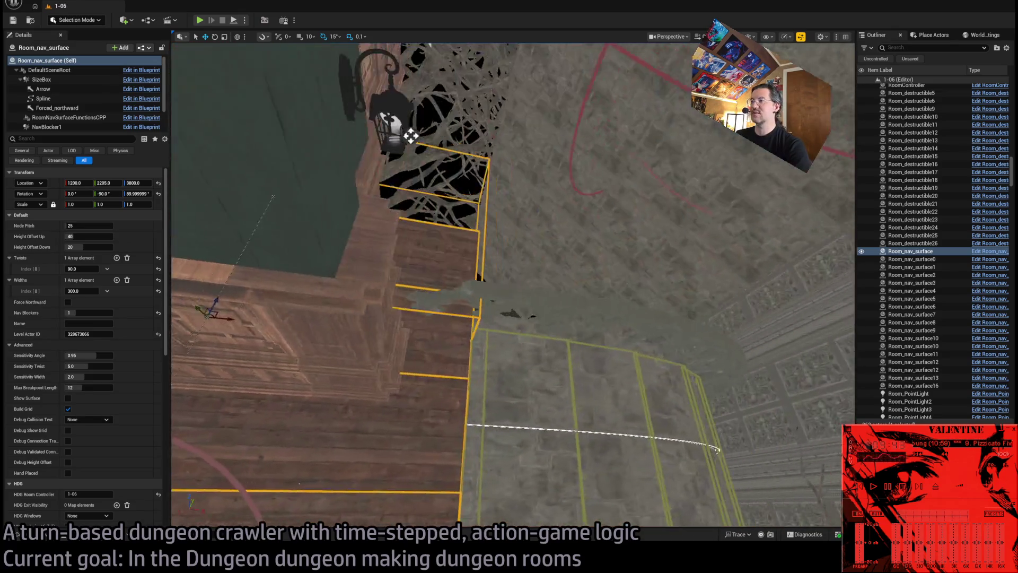
pyautogui.press('d')
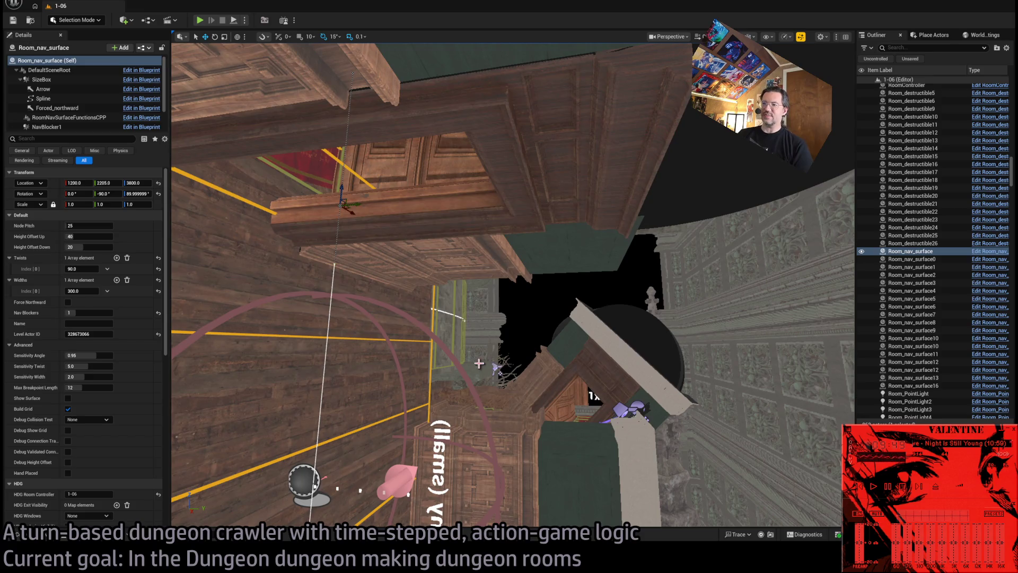
pyautogui.press('d')
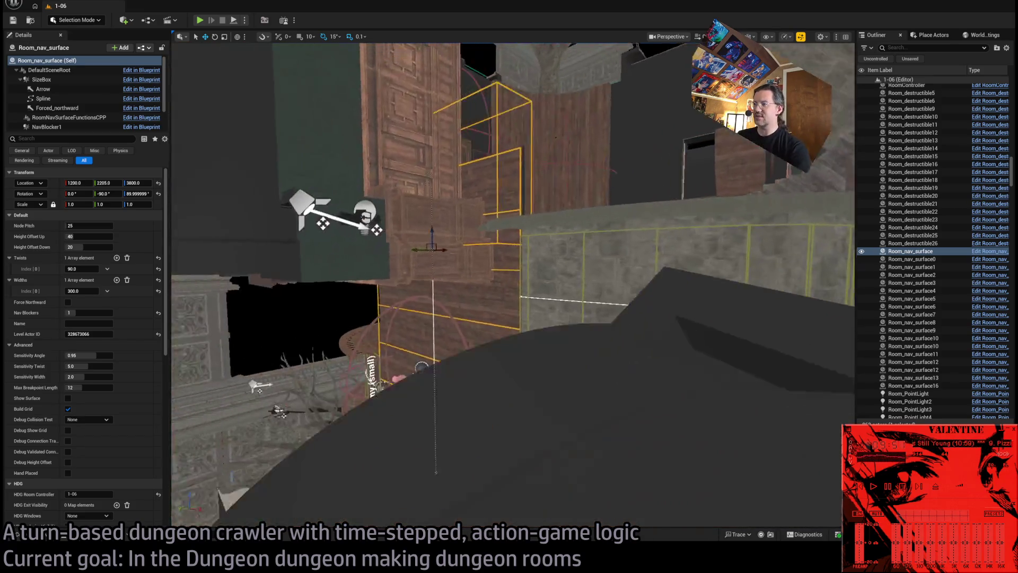
pyautogui.press('d')
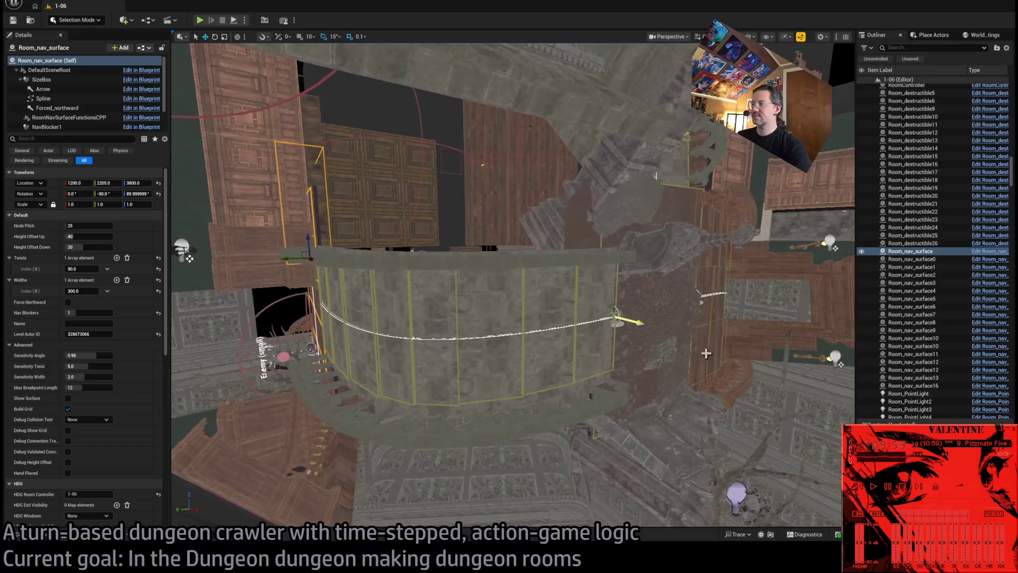
pyautogui.press('d')
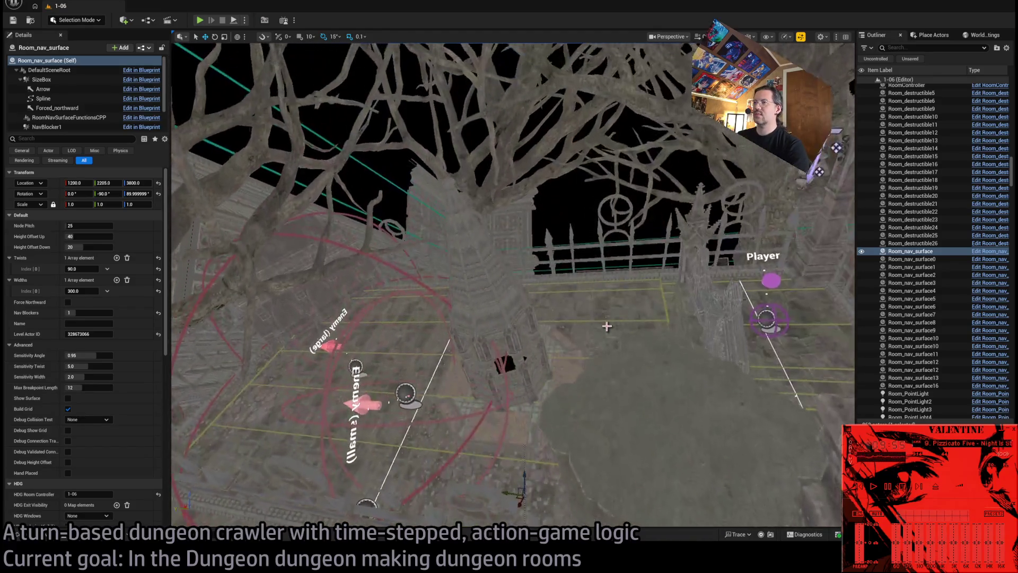
pyautogui.click(777, 291)
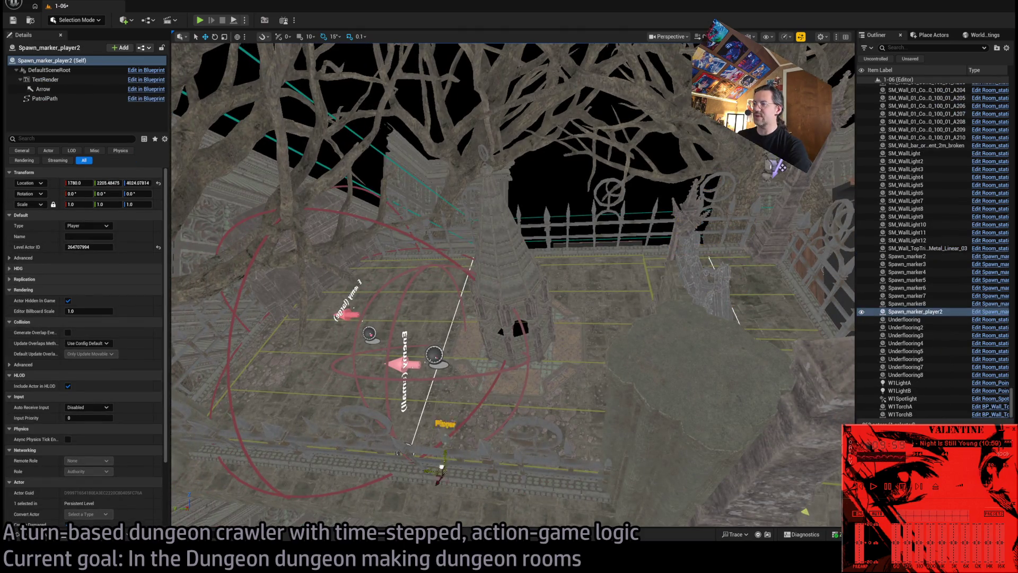
# - Place Spawn_marker_player2 on the wooden room floor near the Exit and launch Play In Editor
pyautogui.press('w')
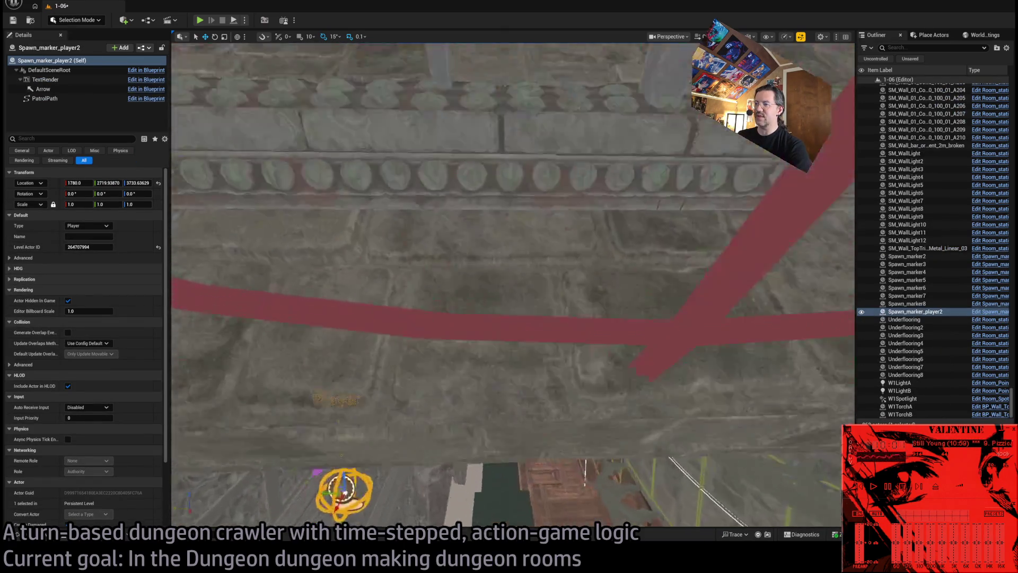
pyautogui.press('s')
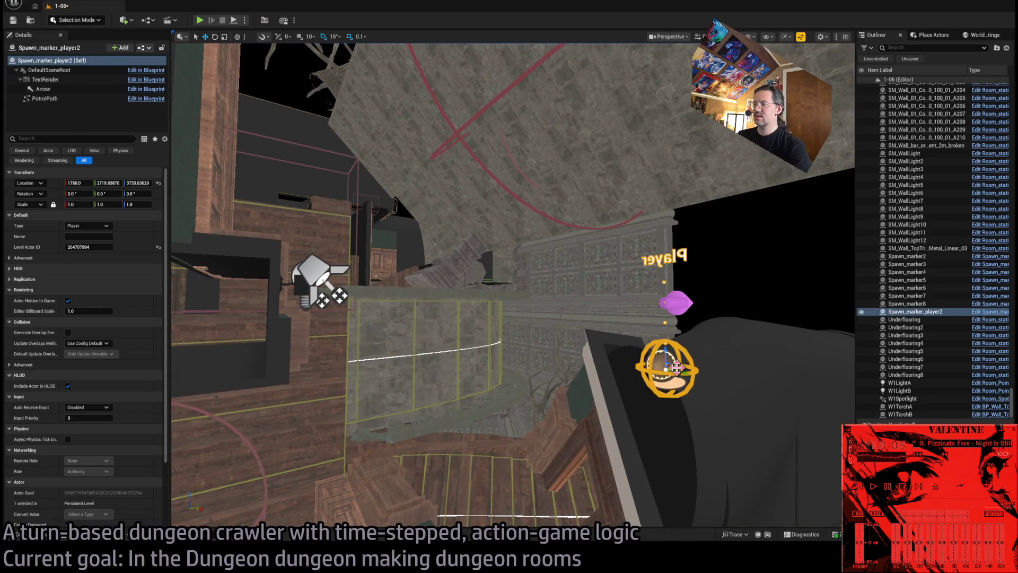
pyautogui.moveTo(677, 367); pyautogui.dragTo(391, 463)
pyautogui.press('End')
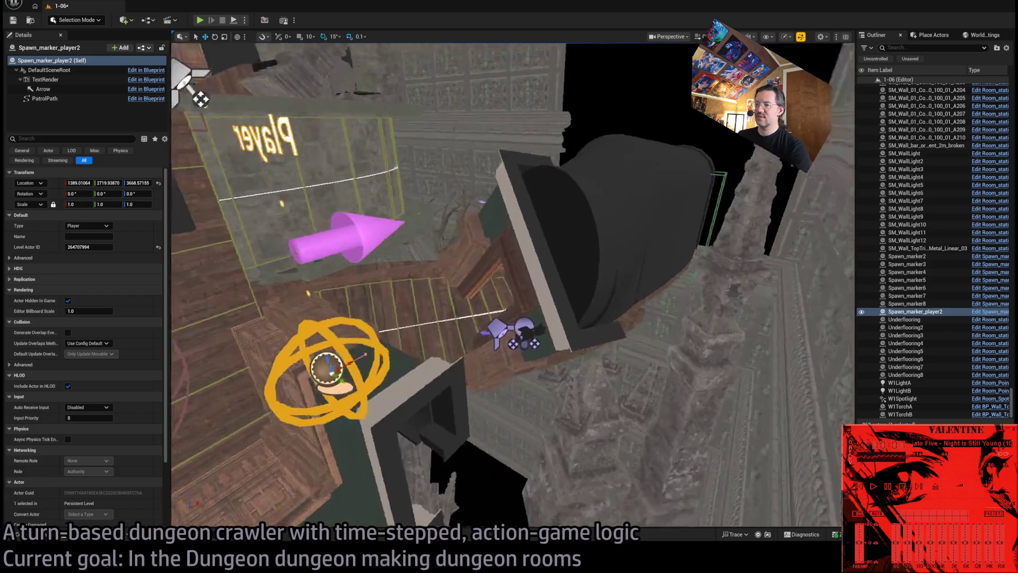
pyautogui.press('s')
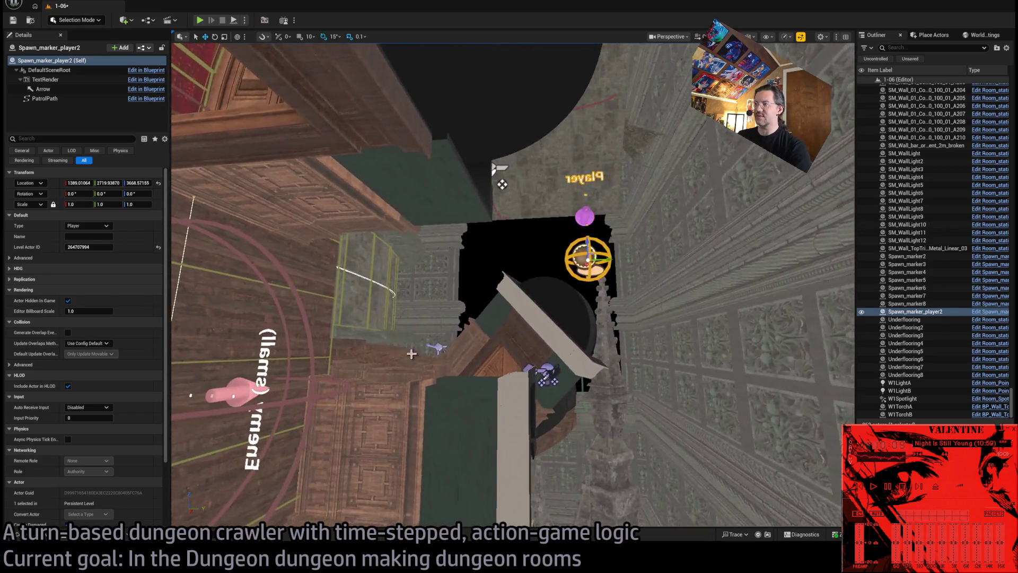
pyautogui.moveTo(590, 255); pyautogui.dragTo(318, 362)
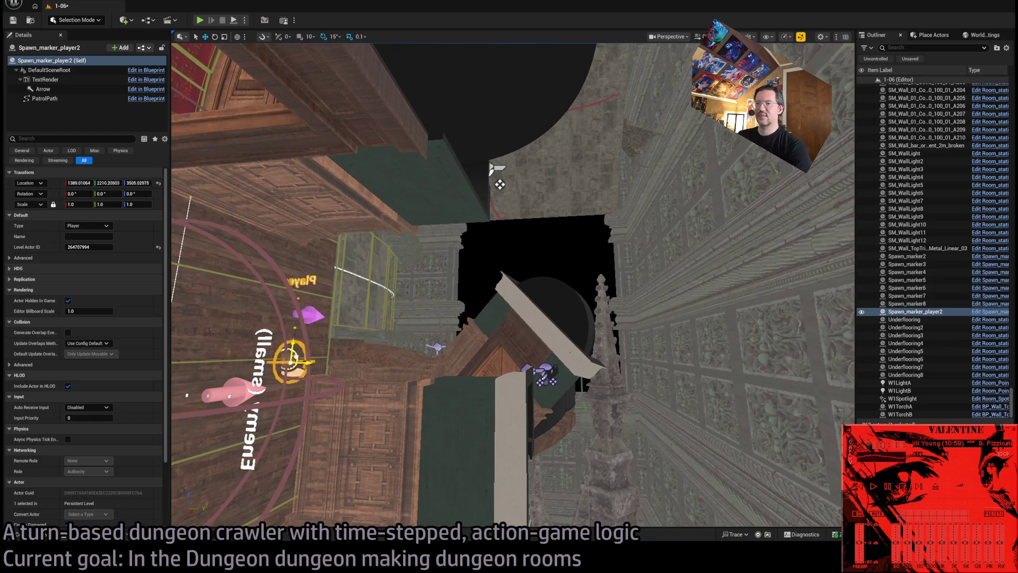
pyautogui.press('f')
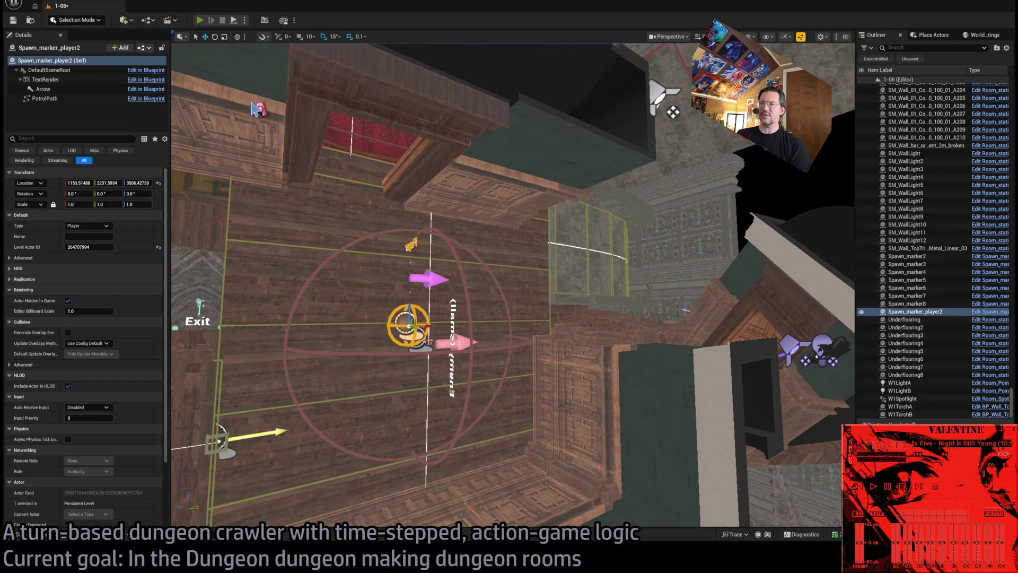
pyautogui.hotkey('alt', 'p')
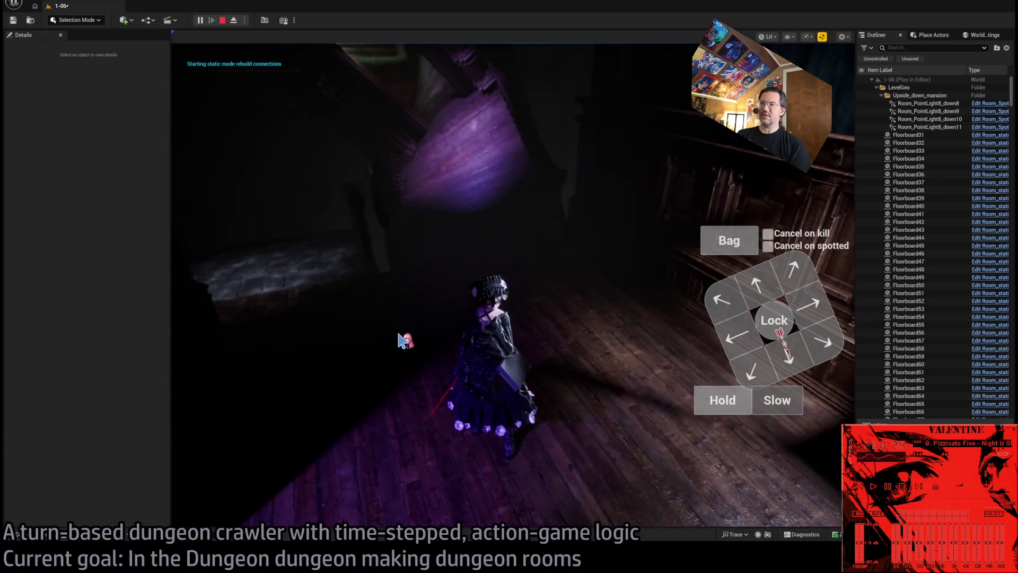
# - Click into the running game, then stop the session to resume editing level 1-06
pyautogui.click(376, 306)
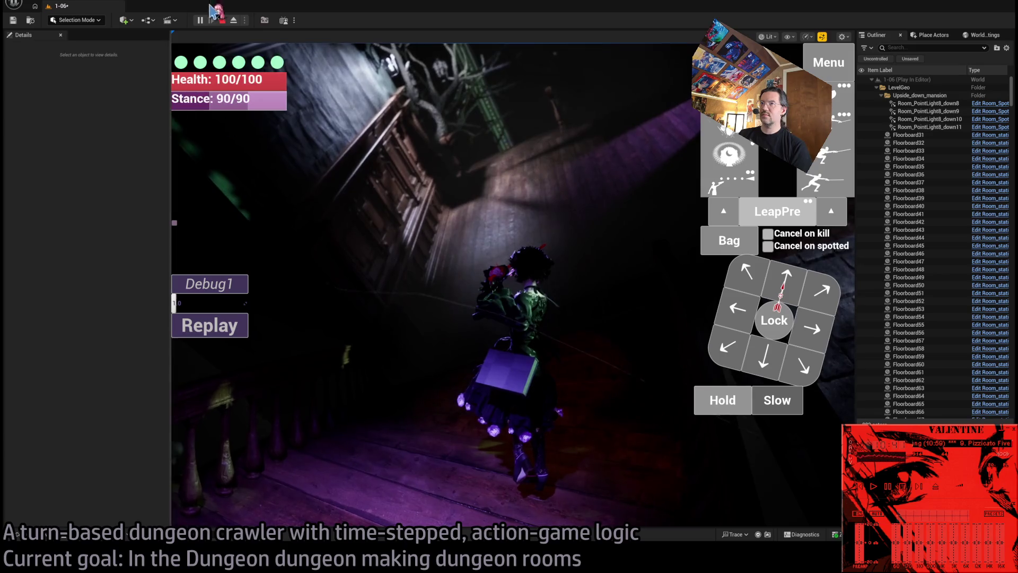
pyautogui.click(222, 21)
# - Switch the viewport to Lit mode over the dark corridor and select SM_WallLight2
pyautogui.press('f')
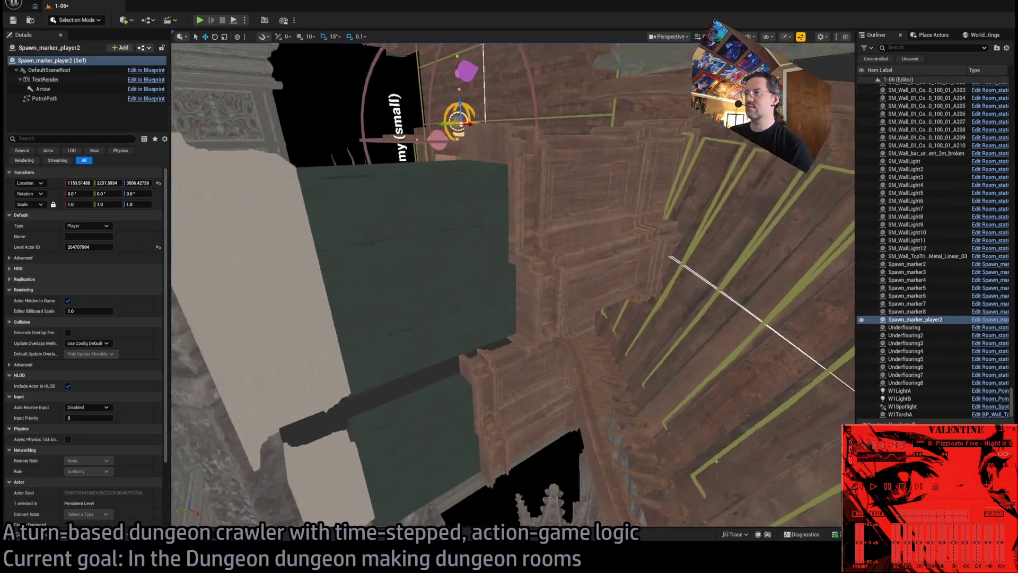
pyautogui.press('a')
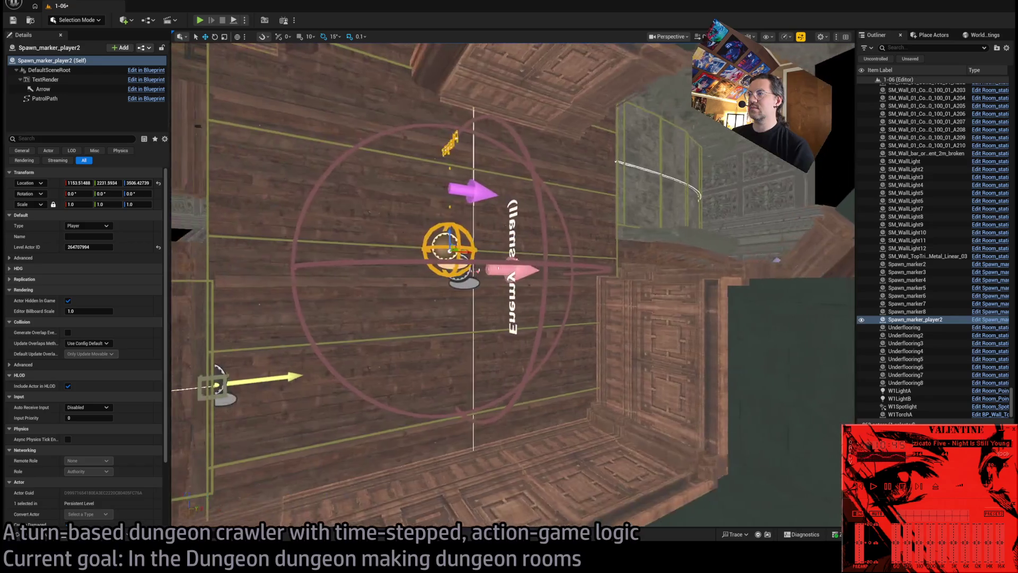
pyautogui.press('a')
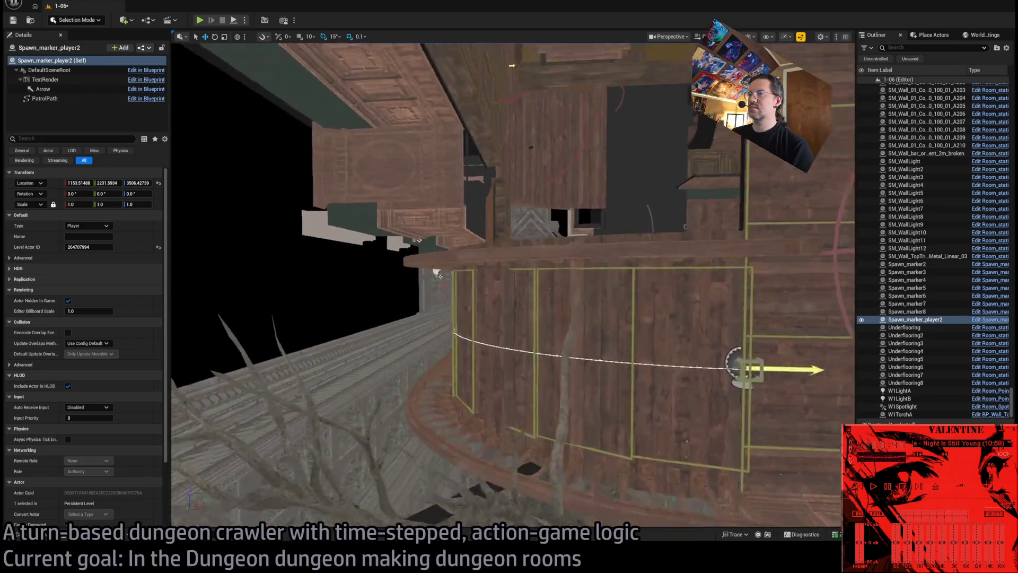
pyautogui.press('s')
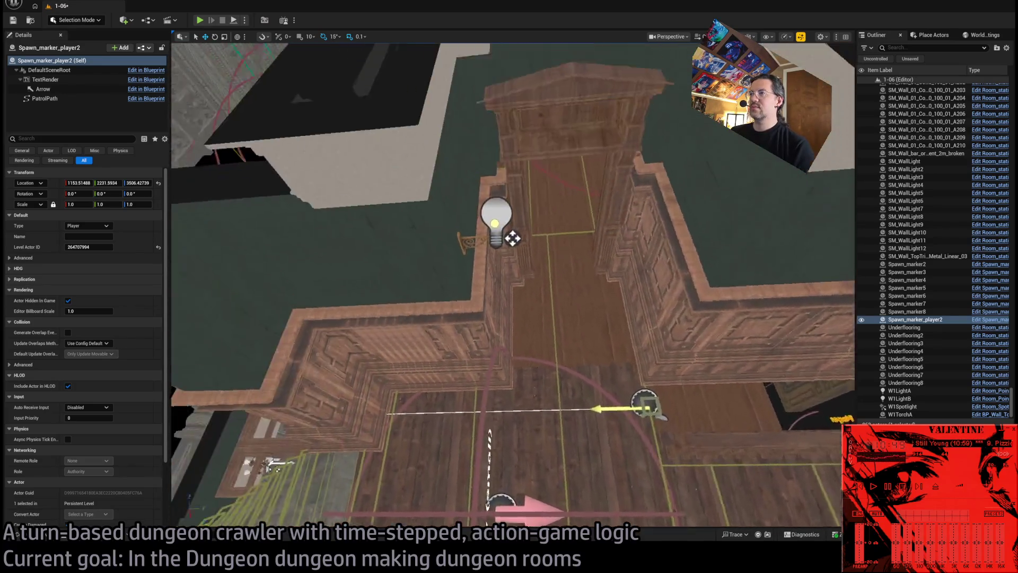
pyautogui.press('w')
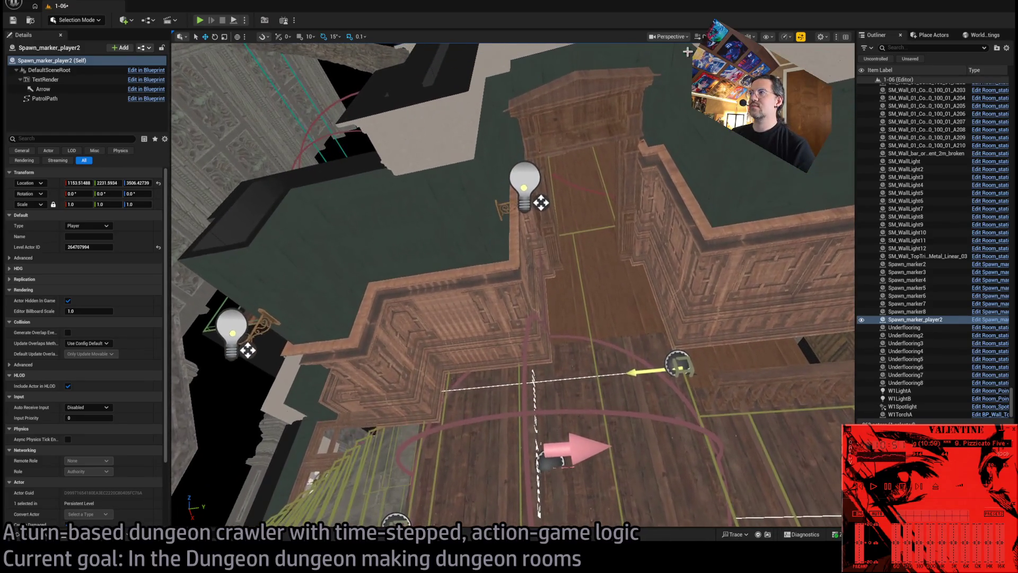
pyautogui.hotkey('alt', '4')
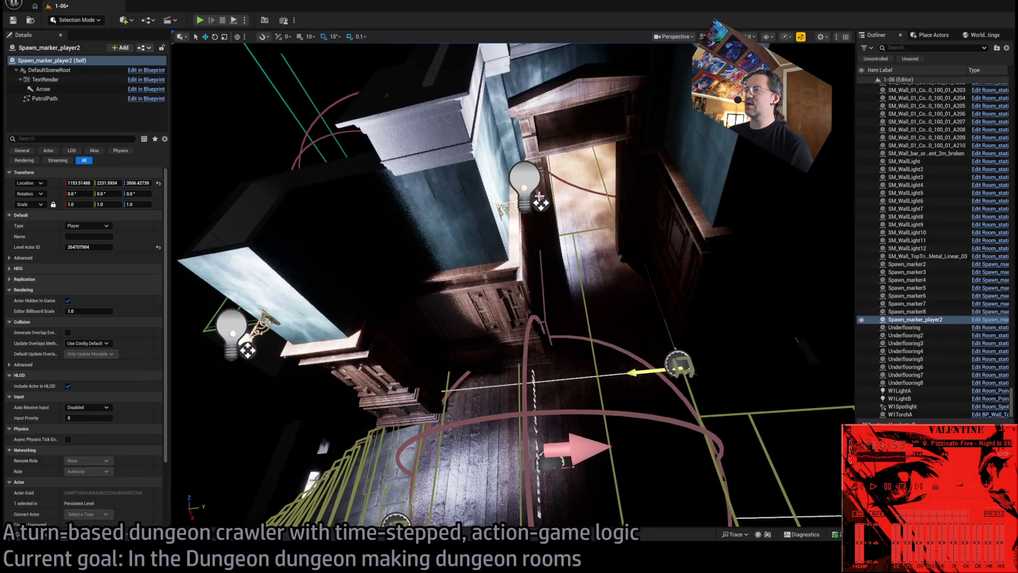
pyautogui.press('w')
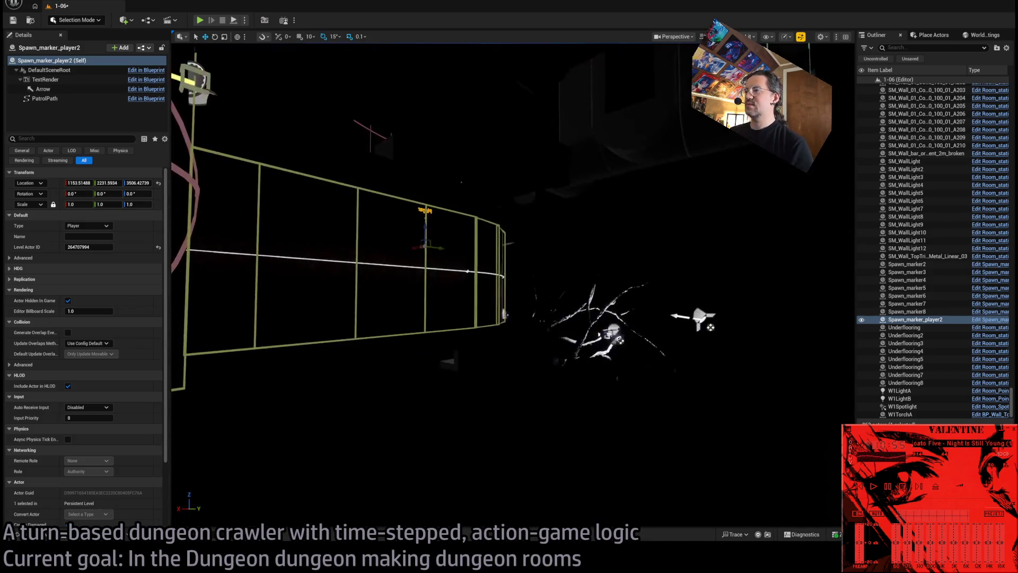
pyautogui.press('w')
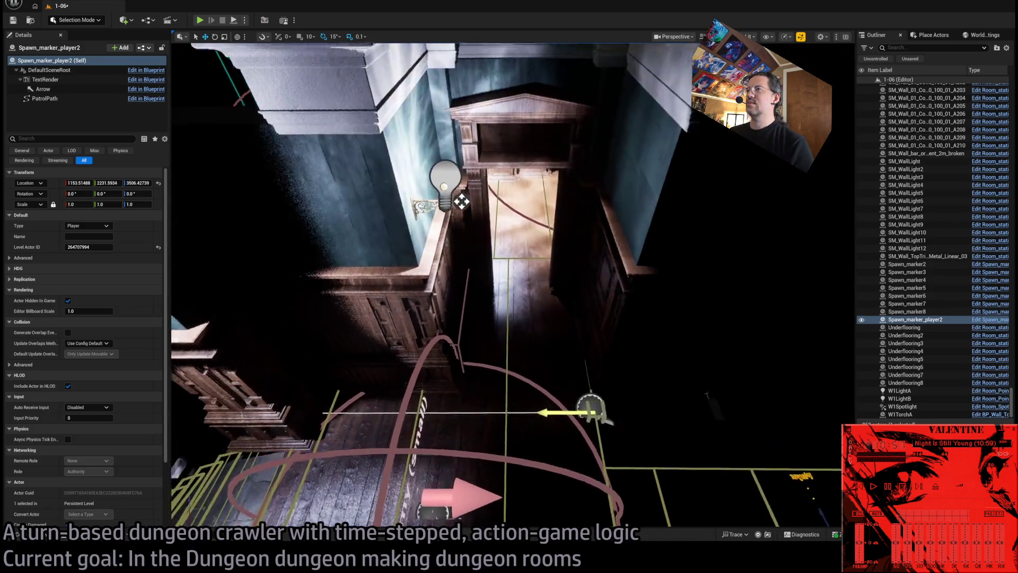
pyautogui.click(463, 240)
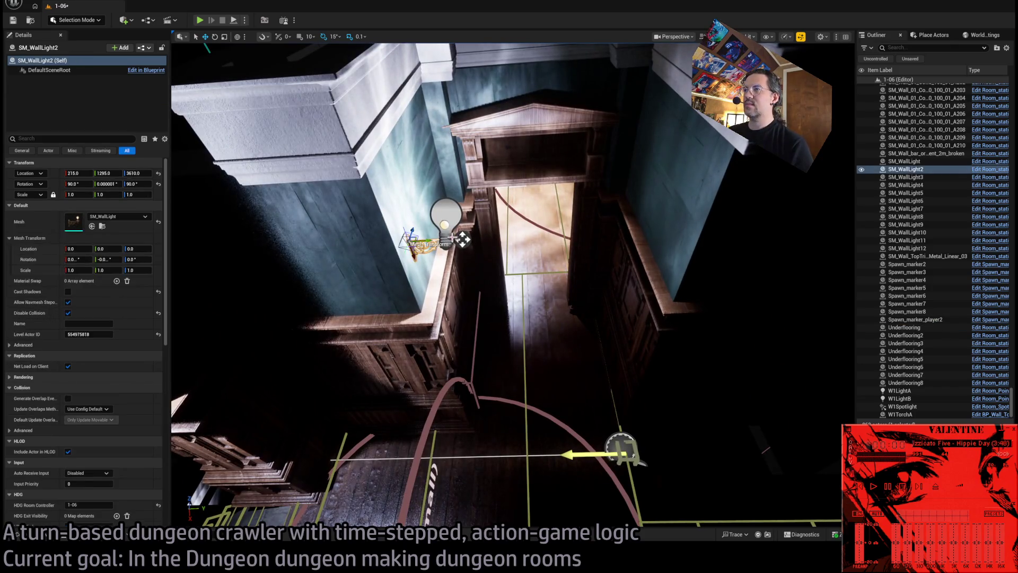
# - Add the nearby point light to the SM_WallLight2 selection and orbit around the lights
pyautogui.keyDown('ctrl'); pyautogui.click(448, 216); pyautogui.keyUp('ctrl')
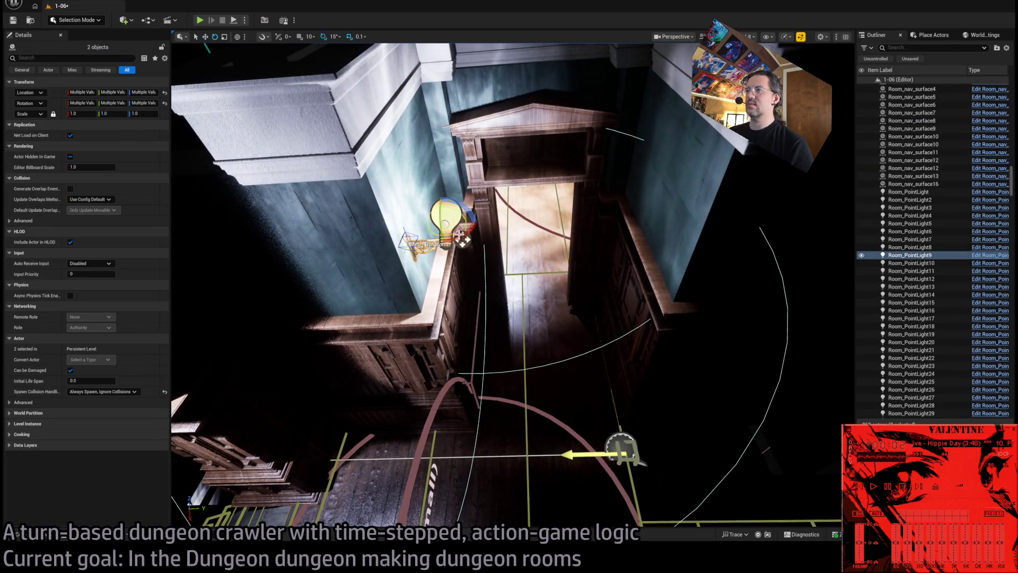
pyautogui.moveTo(463, 240); pyautogui.dragTo(462, 240)
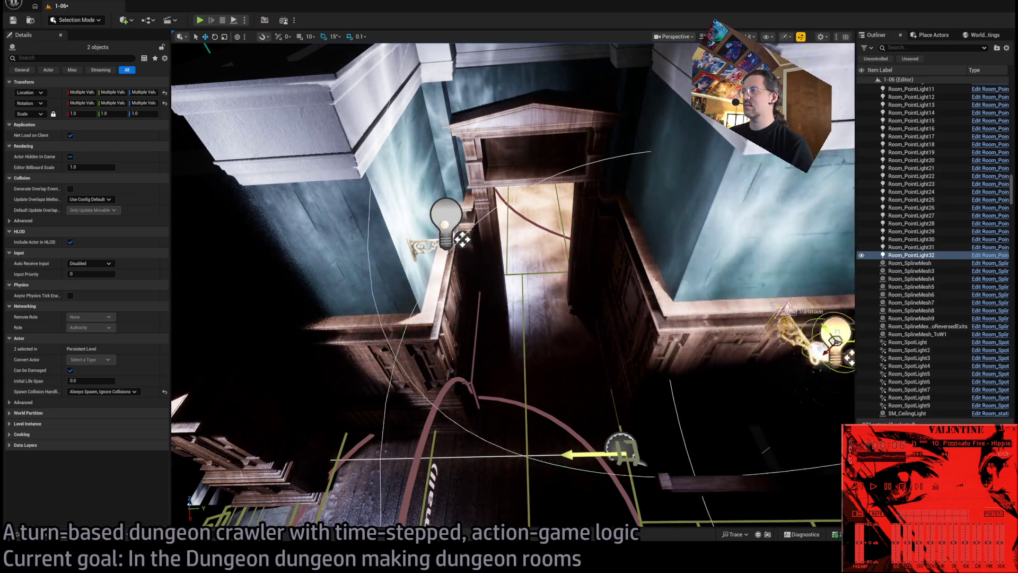
pyautogui.moveTo(702, 291); pyautogui.dragTo(702, 291)
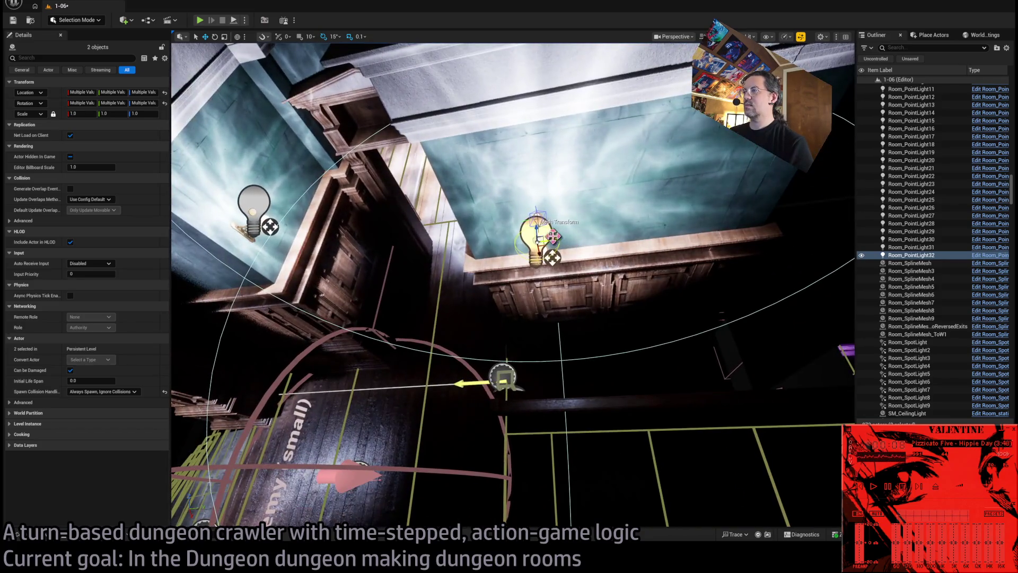
pyautogui.moveTo(554, 240); pyautogui.dragTo(554, 240)
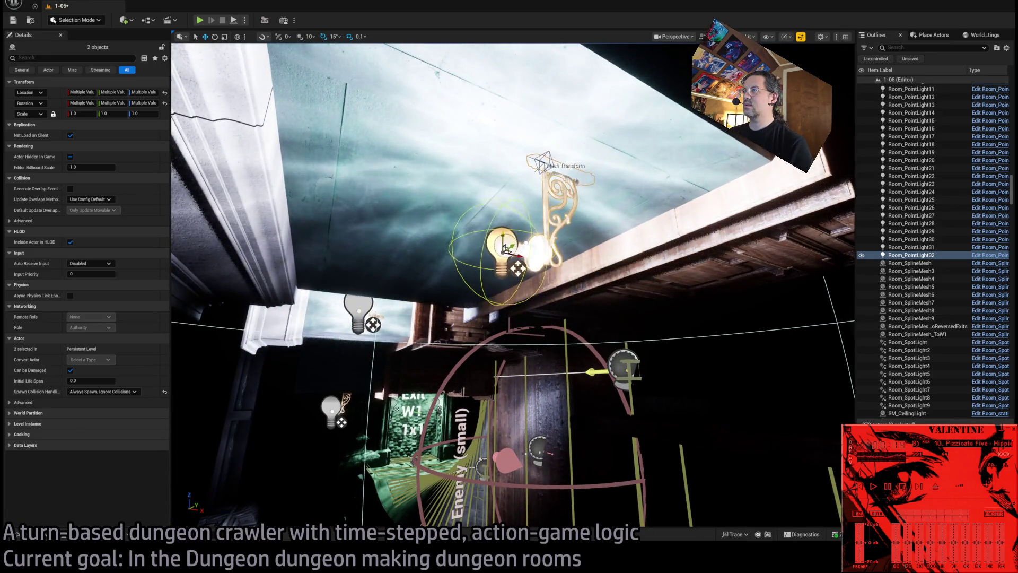
pyautogui.moveTo(554, 240); pyautogui.dragTo(554, 240)
pyautogui.moveTo(451, 221); pyautogui.dragTo(451, 221)
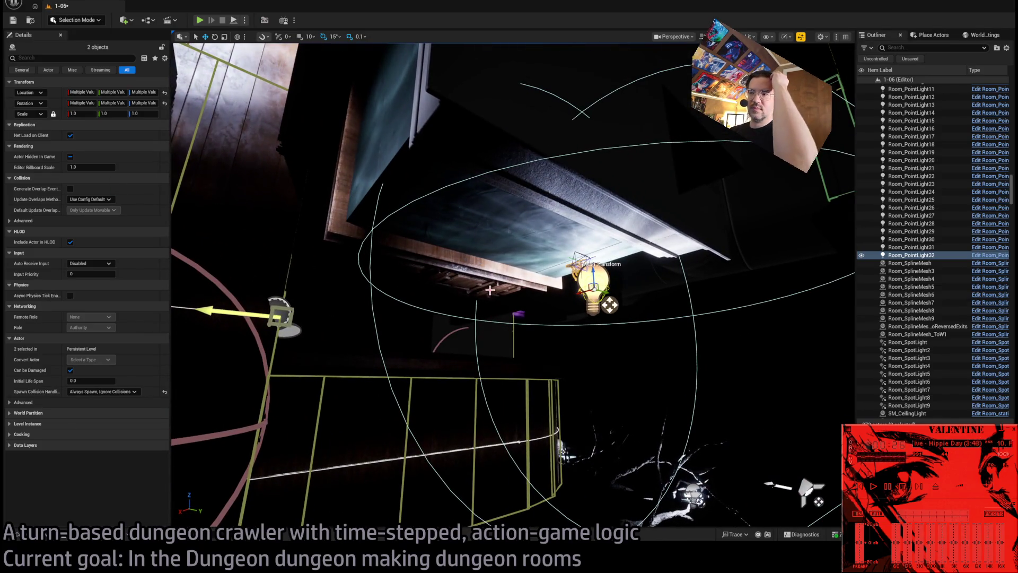
# - Cut Room_PointLight32's attenuation radius to about 134.5, then select Room_SpotLight9
pyautogui.click(605, 274)
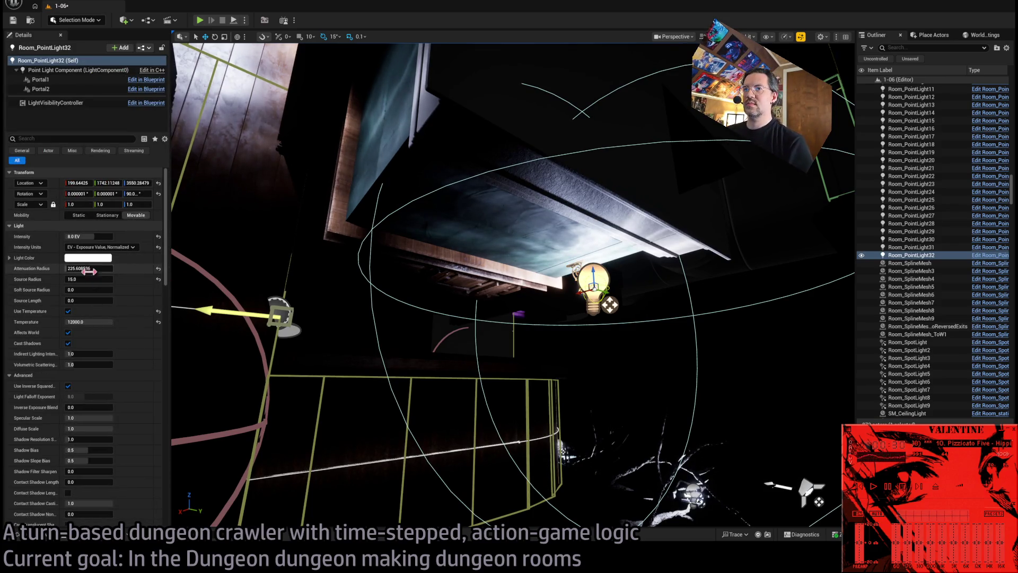
pyautogui.moveTo(98, 268); pyautogui.dragTo(69, 268)
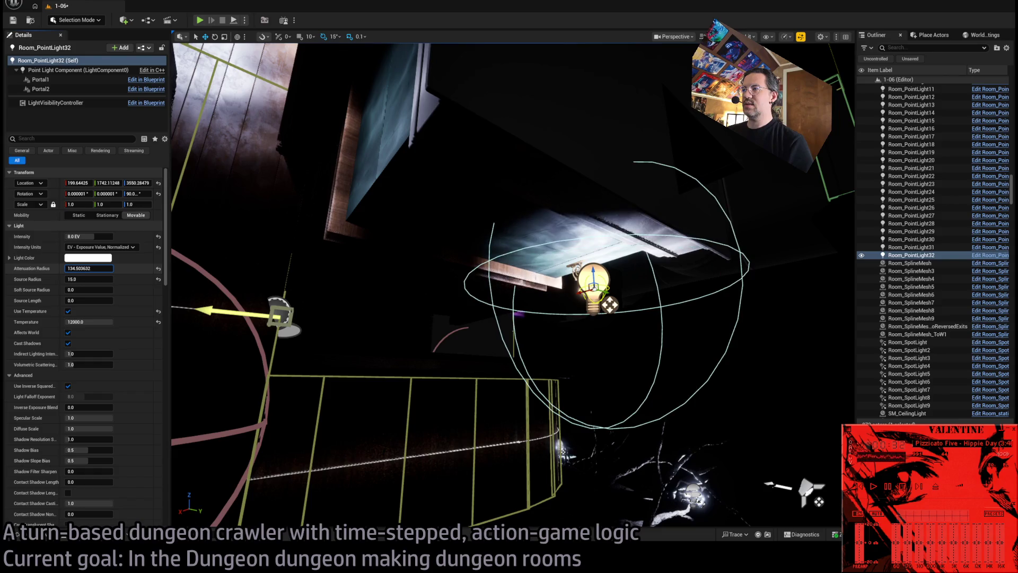
pyautogui.moveTo(513, 286); pyautogui.dragTo(513, 287)
pyautogui.moveTo(509, 287)
pyautogui.mouseDown()
pyautogui.moveTo(477, 297)
pyautogui.moveTo(424, 249)
pyautogui.mouseUp()
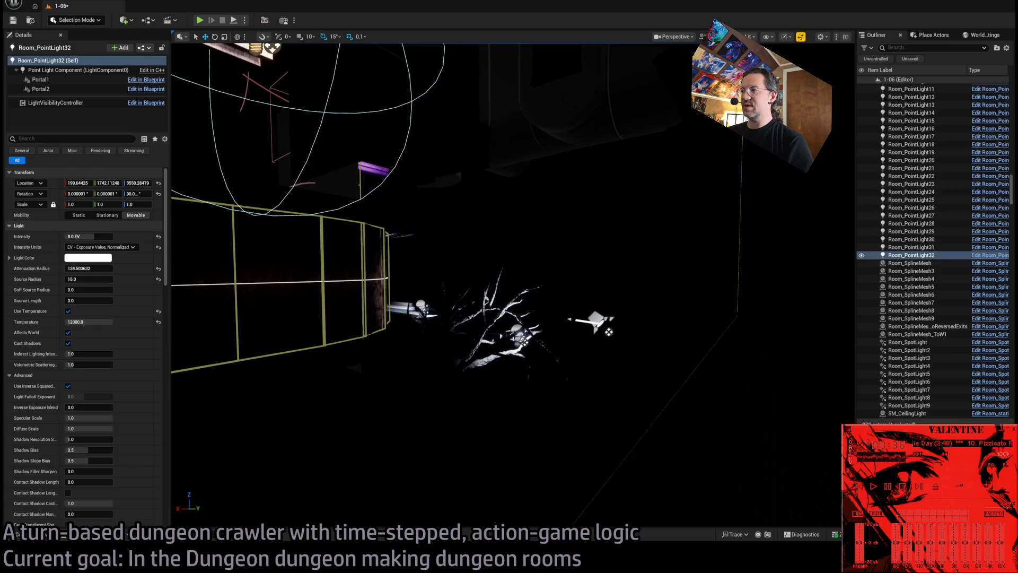
pyautogui.click(605, 326)
pyautogui.moveTo(604, 326)
pyautogui.mouseDown()
pyautogui.moveTo(643, 285)
pyautogui.moveTo(647, 298)
pyautogui.mouseUp()
pyautogui.moveTo(509, 287)
pyautogui.mouseDown()
pyautogui.moveTo(491, 252)
pyautogui.moveTo(625, 313)
pyautogui.moveTo(695, 331)
pyautogui.mouseUp()
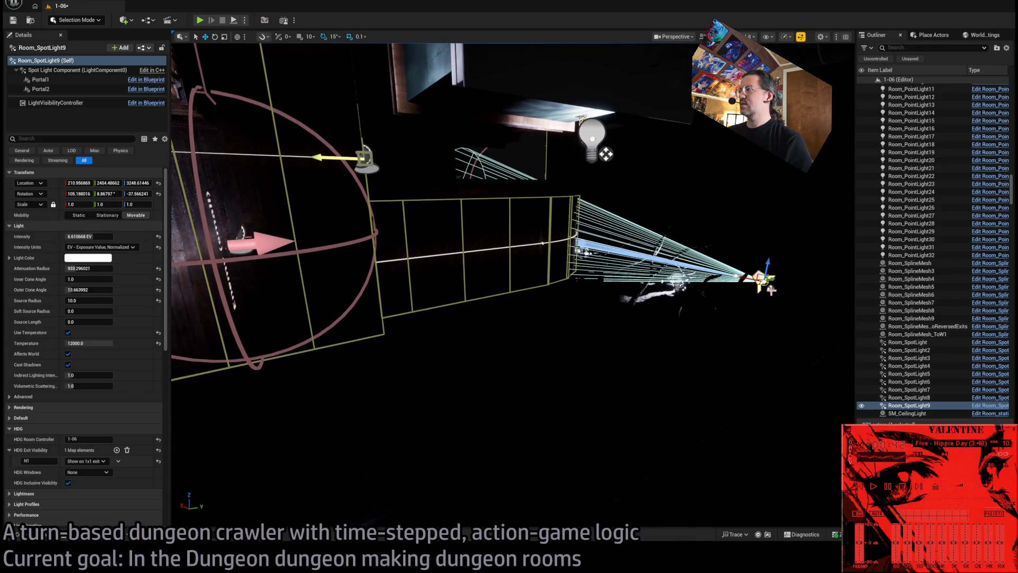
# - Alt-drag Room_SpotLight9 into a copy, Room_SpotLight10, and compare its Portal1 component with Room_PointLight32's
pyautogui.moveTo(770, 288)
pyautogui.keyDown('alt'); pyautogui.mouseDown()
pyautogui.moveTo(617, 339)
pyautogui.moveTo(659, 326)
pyautogui.mouseUp(); pyautogui.keyUp('alt')
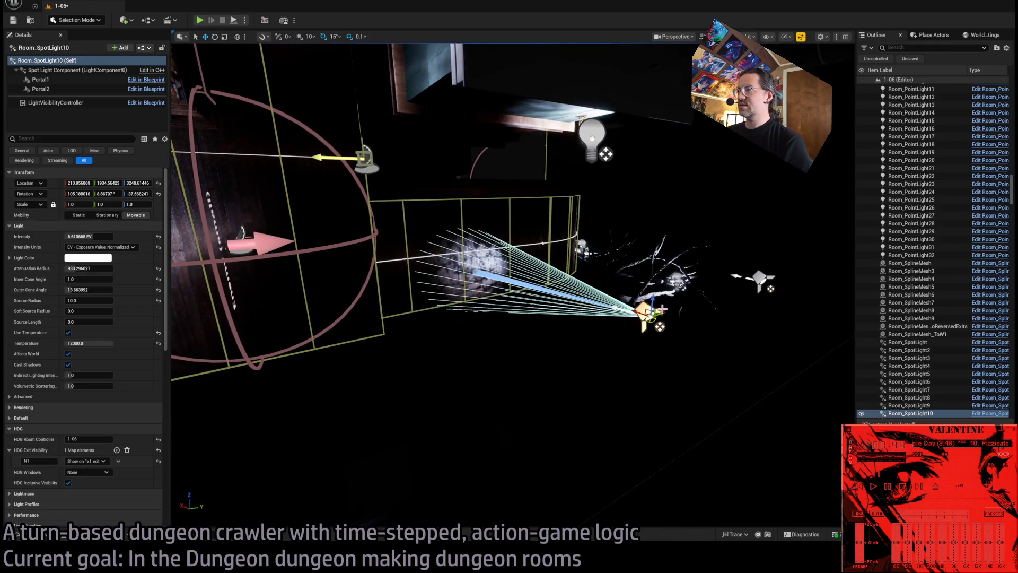
pyautogui.click(48, 80)
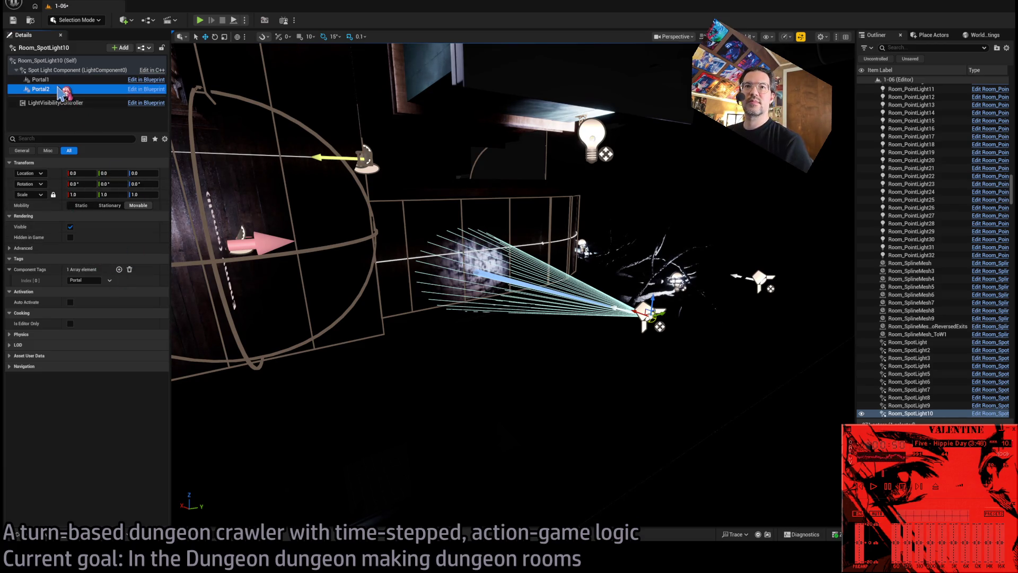
pyautogui.click(591, 134)
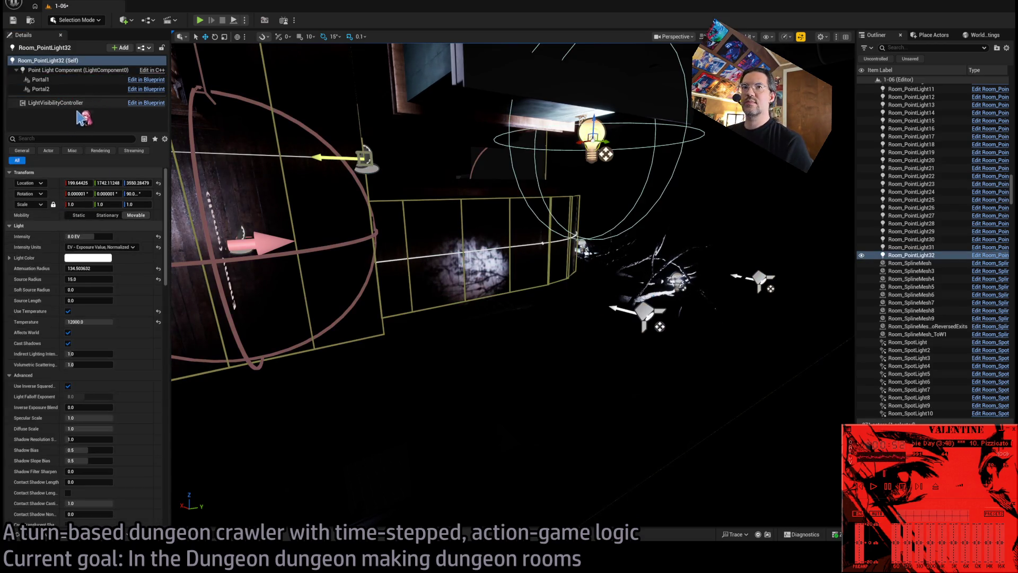
pyautogui.click(62, 80)
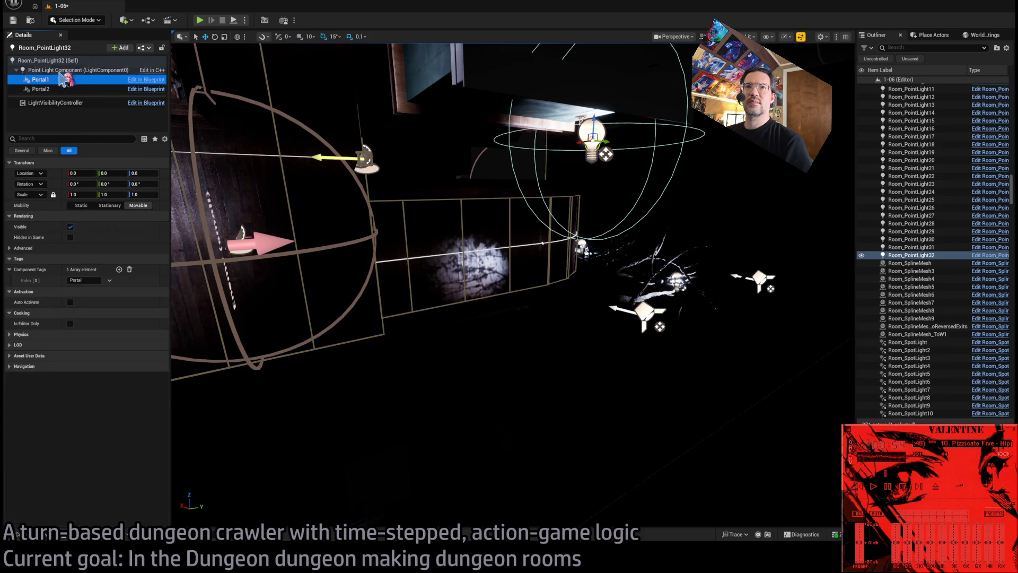
pyautogui.click(643, 315)
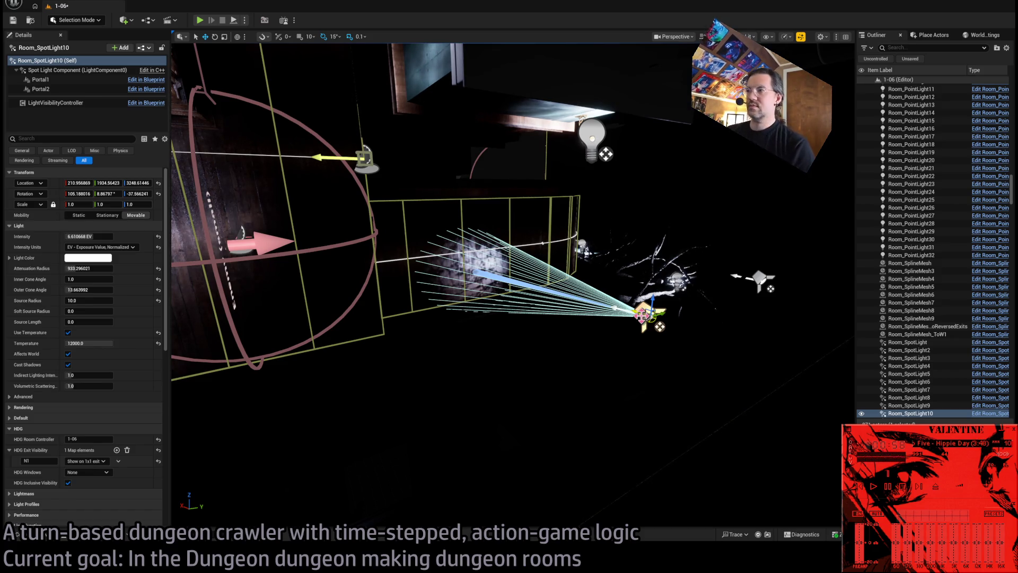
# - Raise Room_SpotLight10, shift it to the left and rotate it 30 degrees
pyautogui.moveTo(652, 305); pyautogui.dragTo(666, 103)
pyautogui.moveTo(610, 154); pyautogui.dragTo(556, 185)
pyautogui.moveTo(775, 198)
pyautogui.mouseDown()
pyautogui.moveTo(522, 201)
pyautogui.moveTo(545, 189)
pyautogui.mouseUp()
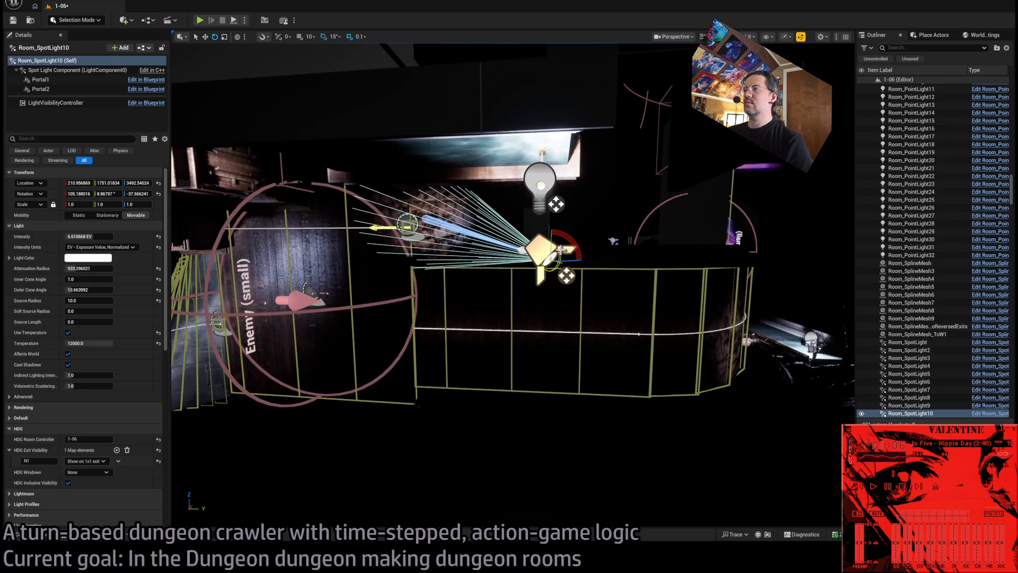
pyautogui.moveTo(567, 261); pyautogui.dragTo(554, 265)
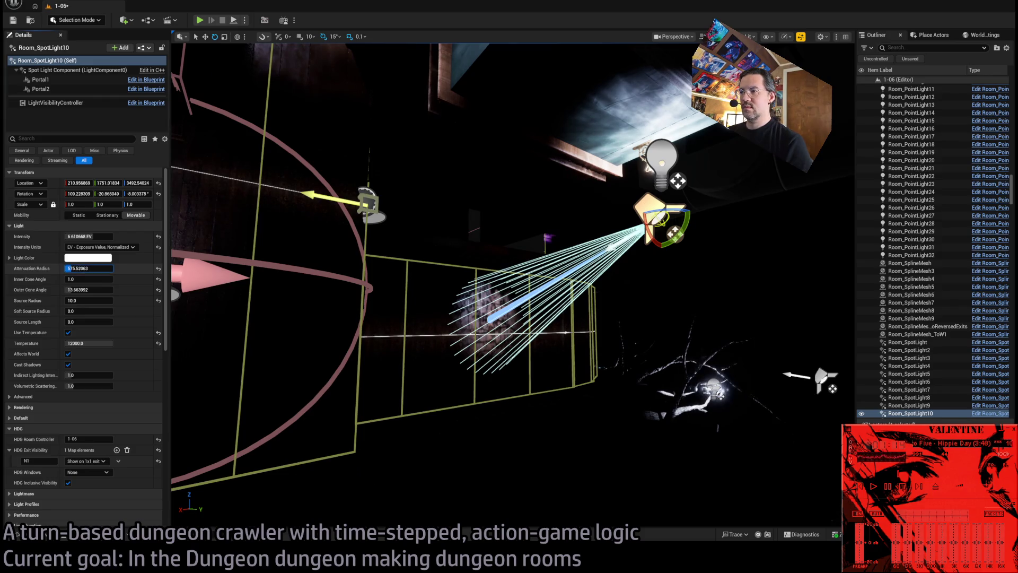
pyautogui.scroll(-10, 63, 296)
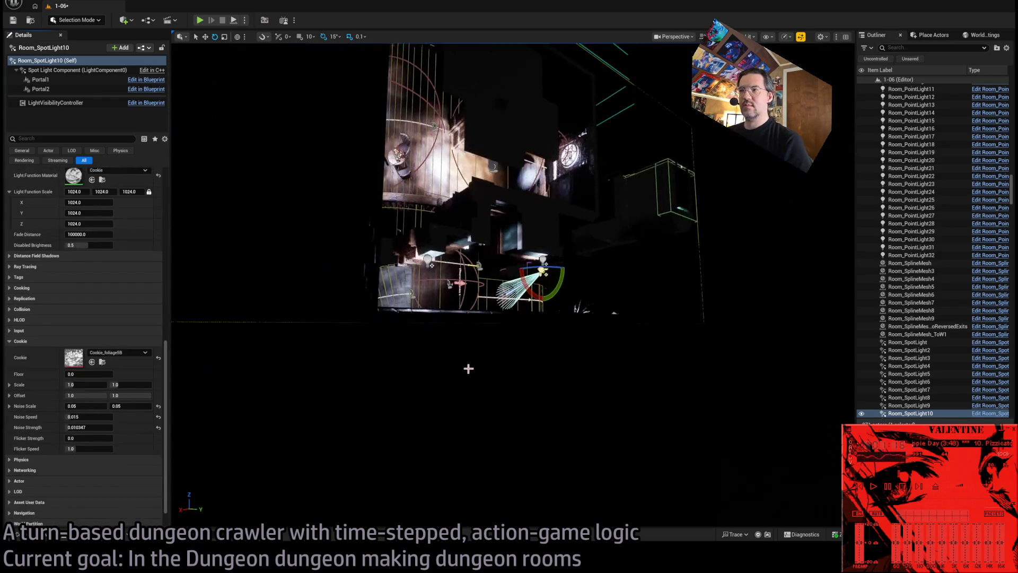
# - Clear Room_SpotLight10's Cookie texture from Cookie_foliage08 to None
pyautogui.scroll(-1, 102, 348)
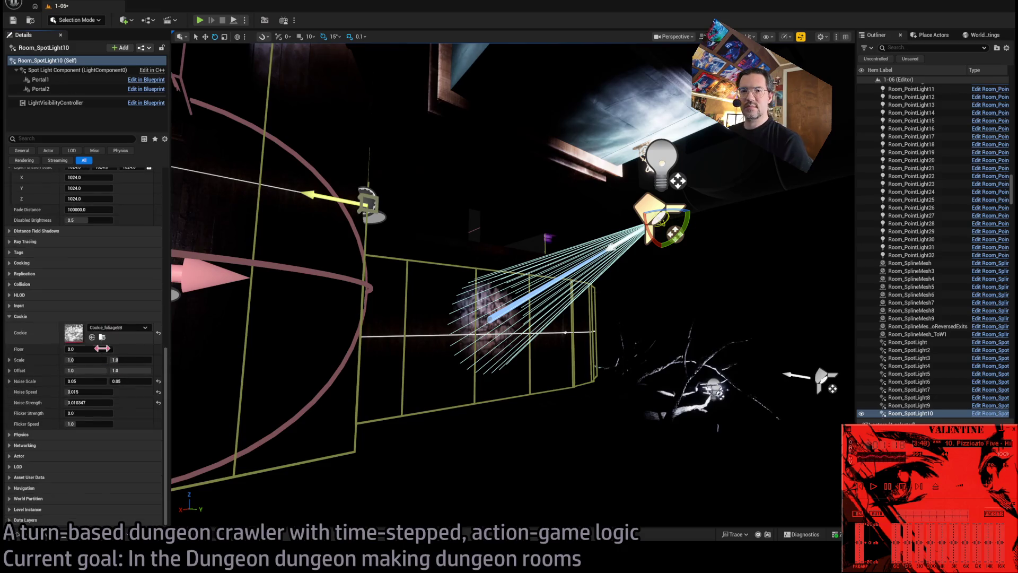
pyautogui.scroll(2, 129, 335)
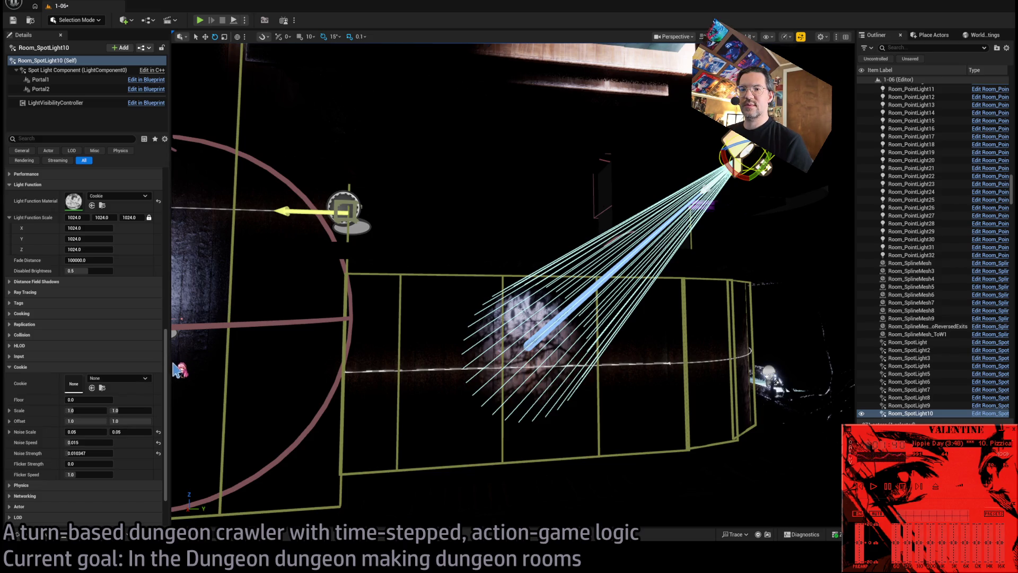
# - Focus on Room_SpotLight10, keep attenuation radius at 575.52, and widen its outer cone angle
pyautogui.hotkey('ctrl', 'z')
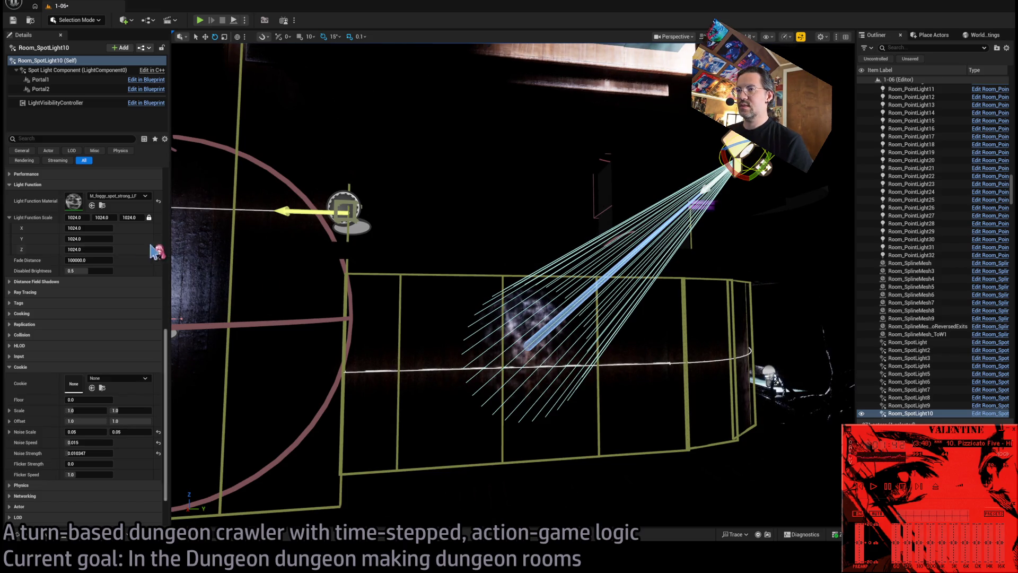
pyautogui.press('f')
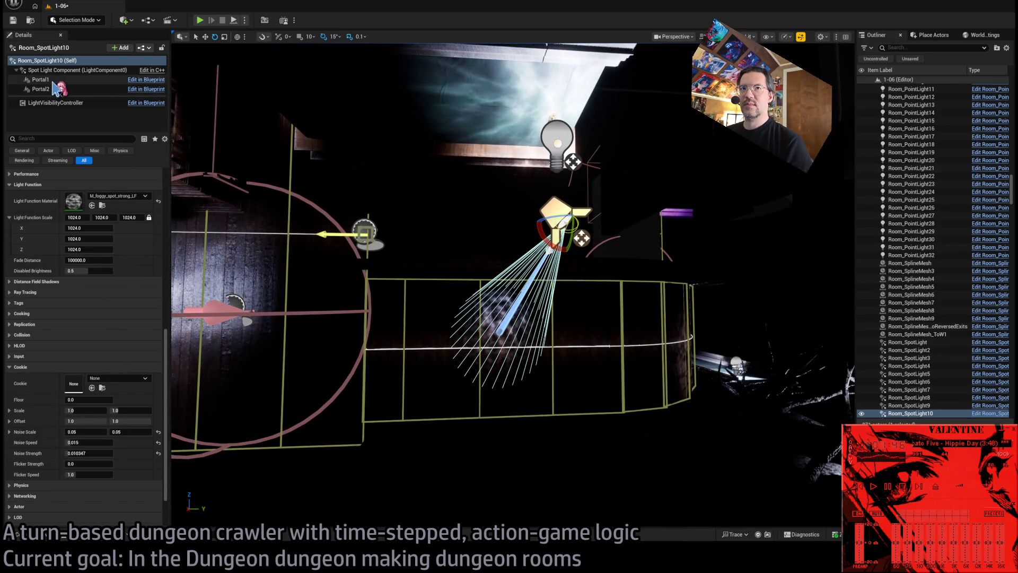
pyautogui.press('Up')
pyautogui.scroll(10, 140, 360)
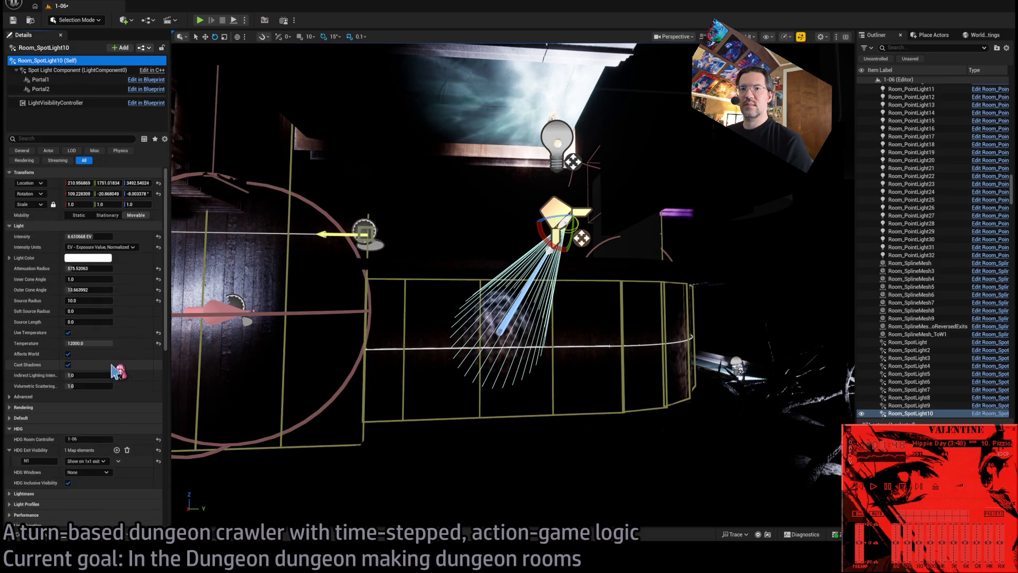
pyautogui.moveTo(93, 271); pyautogui.dragTo(103, 270)
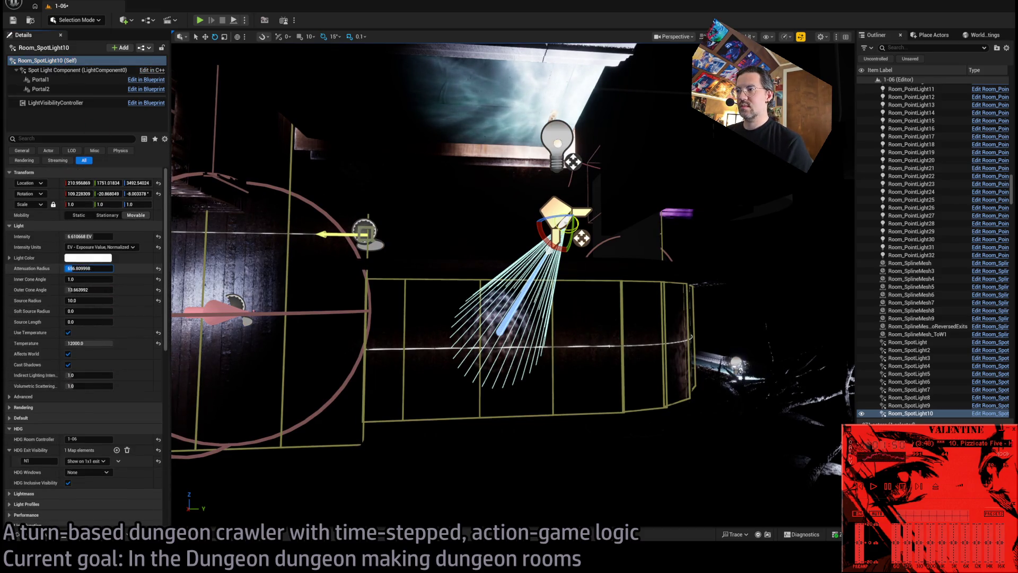
pyautogui.hotkey('ctrl', 'z')
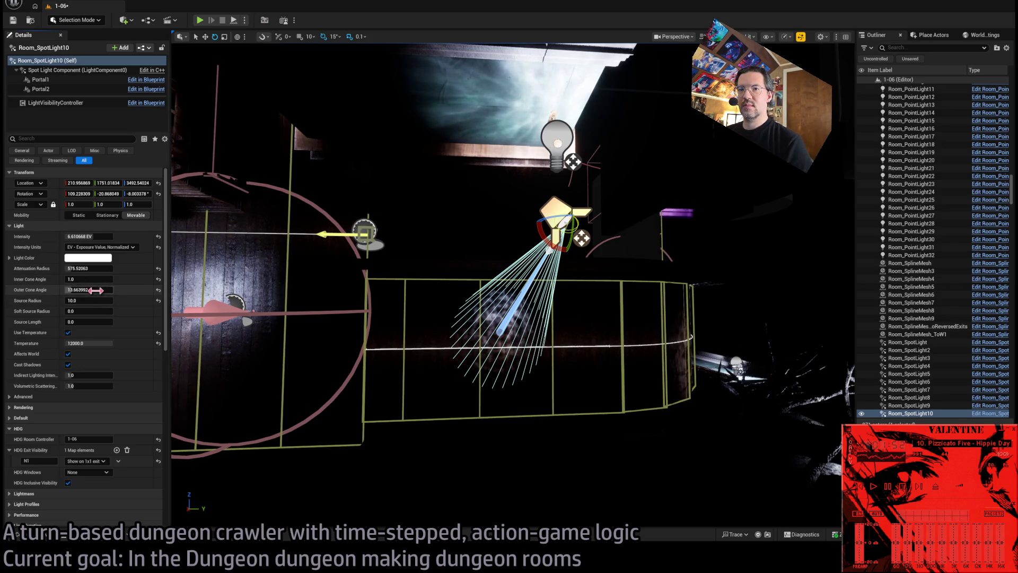
pyautogui.moveTo(89, 290); pyautogui.dragTo(99, 290)
pyautogui.press('Return')
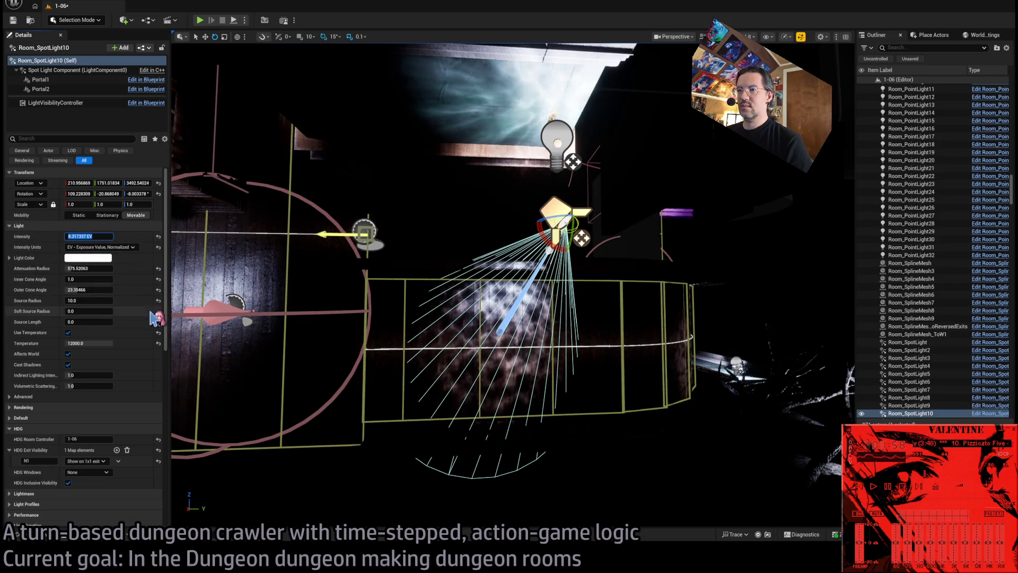
# - Use the M_foggy_spot_med_NoSine light function, set outer cone to about 30.94 and intensity to 8.0 EV
pyautogui.scroll(-3, 127, 365)
pyautogui.scroll(-10, 127, 364)
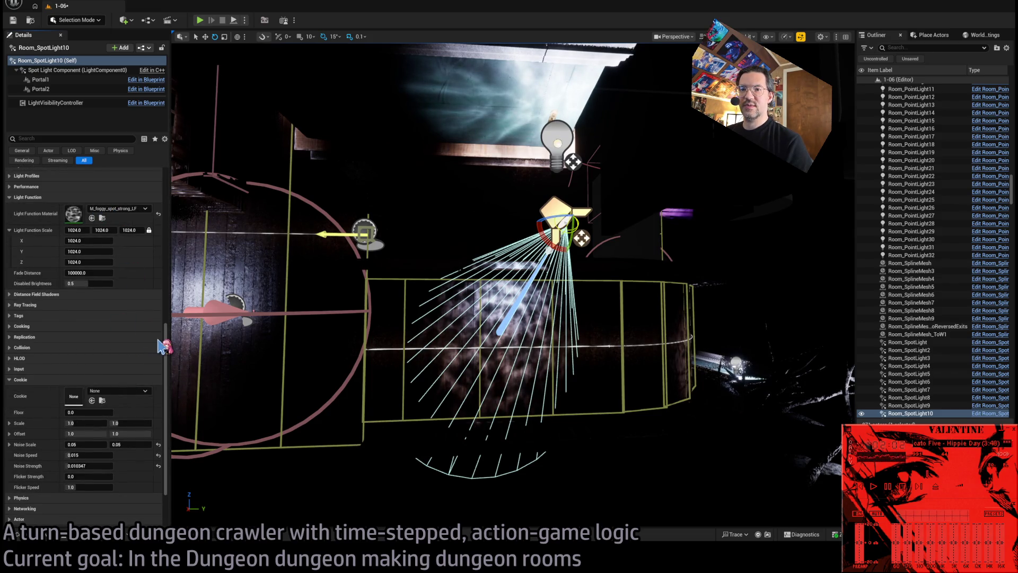
pyautogui.hotkey('ctrl', 'z')
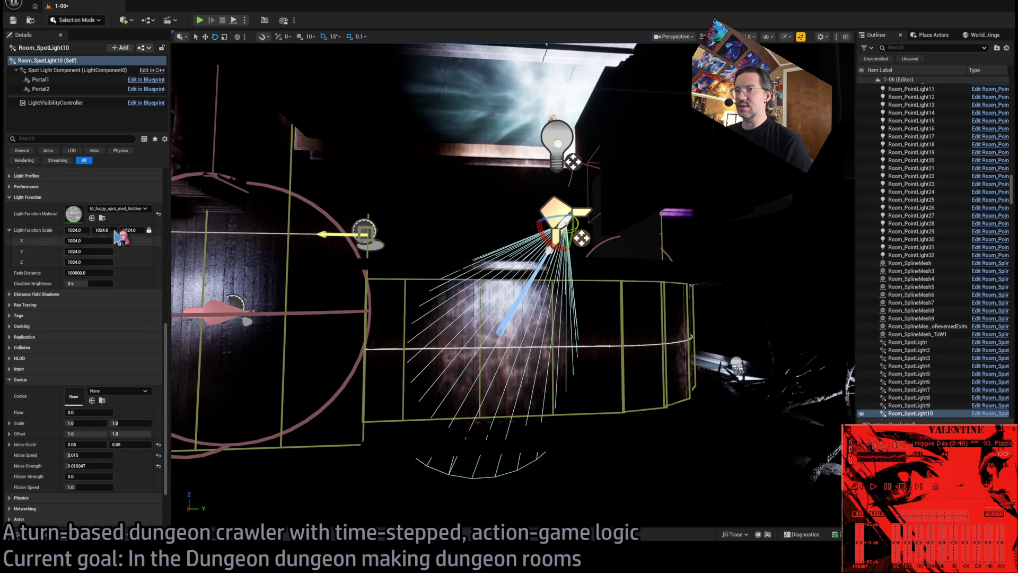
pyautogui.scroll(12, 111, 265)
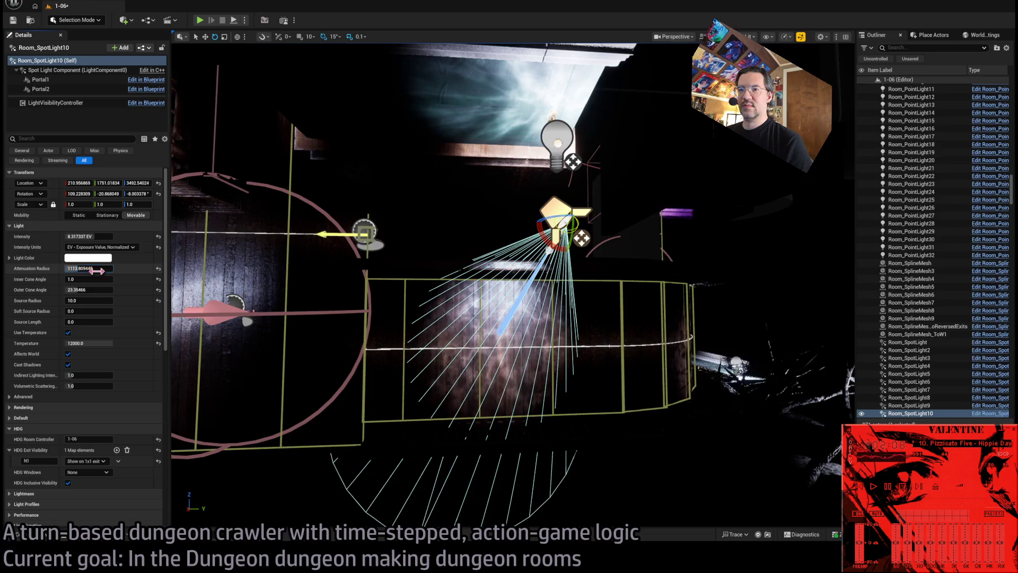
pyautogui.moveTo(92, 290); pyautogui.dragTo(122, 290)
pyautogui.moveTo(477, 265); pyautogui.dragTo(264, 274)
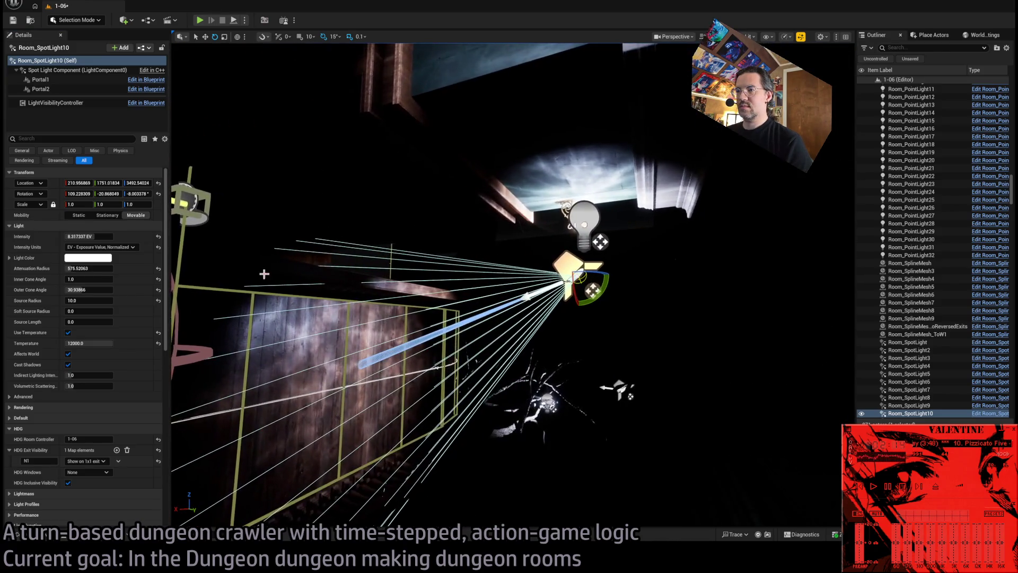
pyautogui.moveTo(87, 235); pyautogui.dragTo(78, 236)
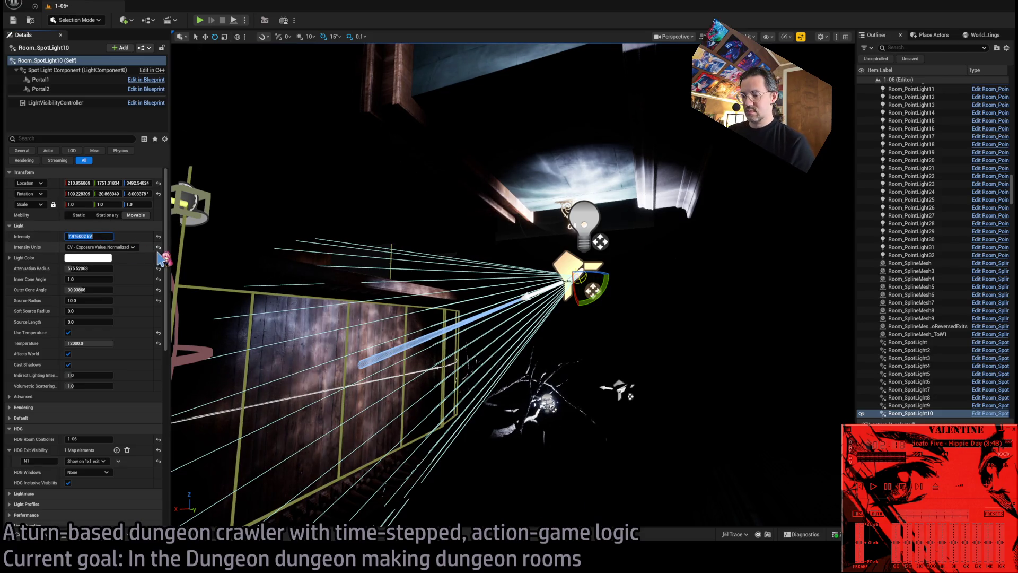
pyautogui.moveTo(371, 265); pyautogui.dragTo(303, 265)
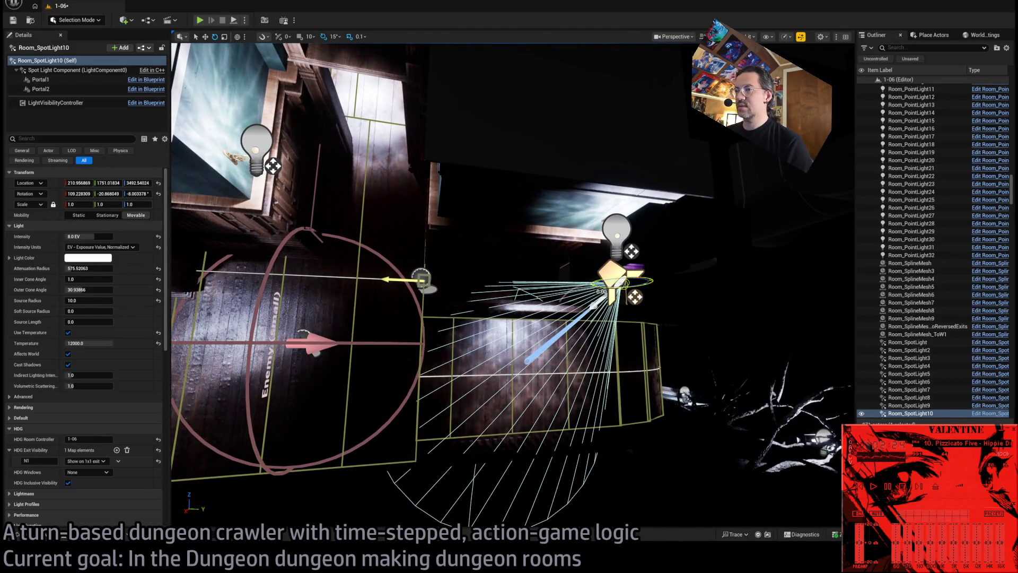
pyautogui.click(261, 144)
pyautogui.moveTo(261, 144)
pyautogui.mouseDown()
pyautogui.moveTo(217, 164)
pyautogui.moveTo(241, 249)
pyautogui.moveTo(312, 187)
pyautogui.mouseUp()
pyautogui.click(244, 256)
pyautogui.click(642, 294)
pyautogui.moveTo(642, 294); pyautogui.dragTo(599, 283)
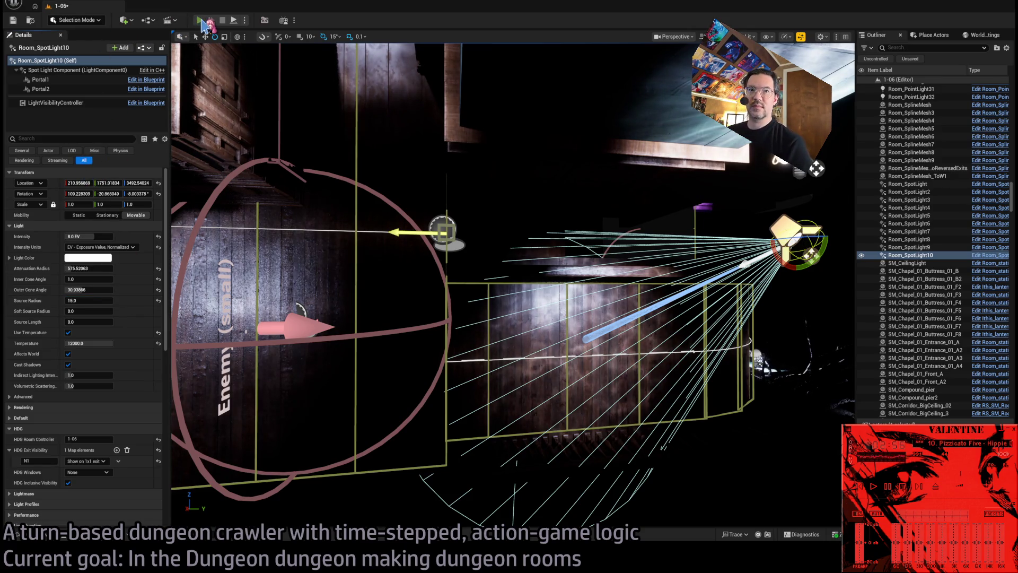
pyautogui.click(201, 21)
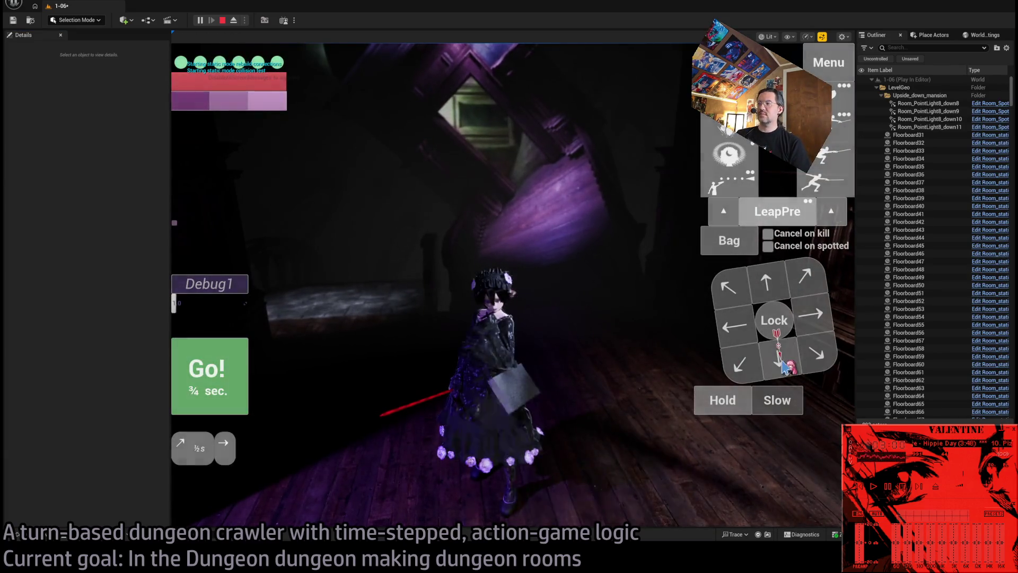
pyautogui.click(215, 375)
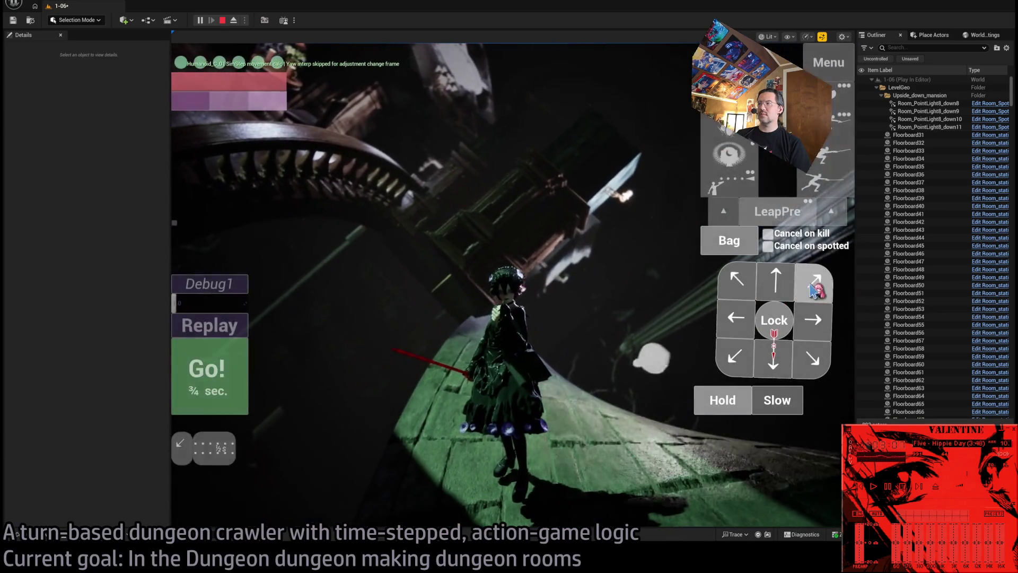
pyautogui.click(776, 285)
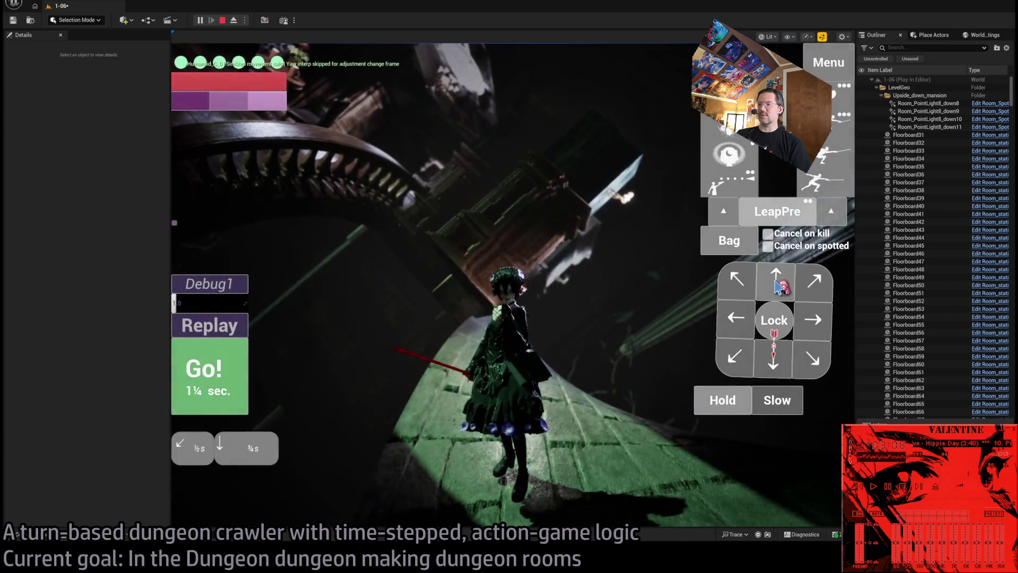
pyautogui.click(237, 390)
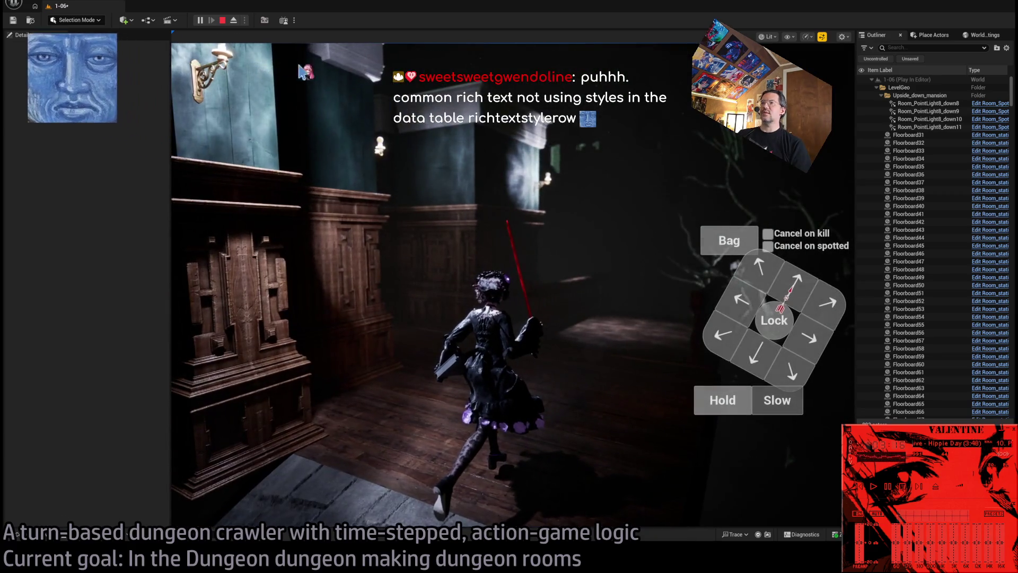
pyautogui.click(222, 21)
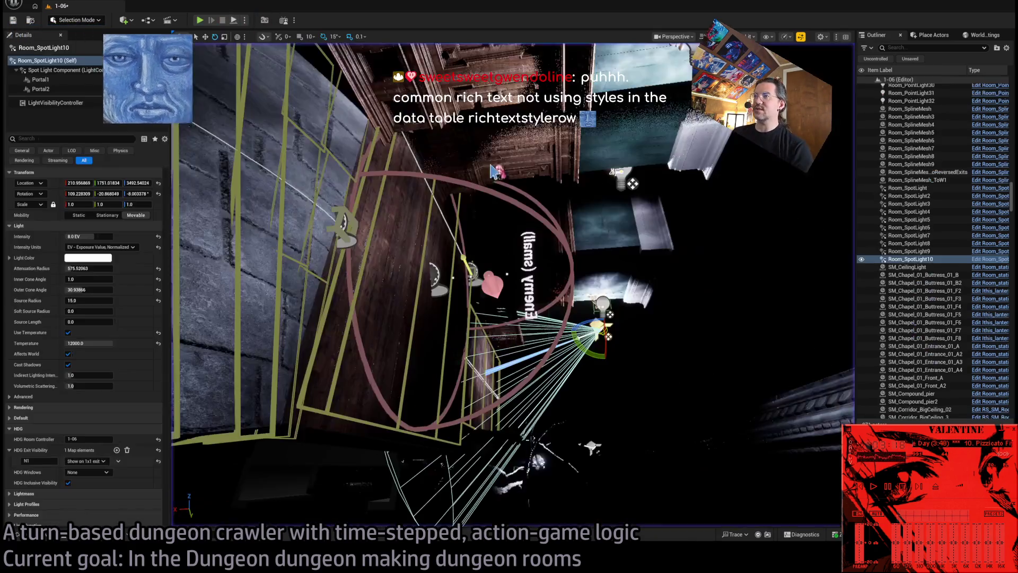
pyautogui.click(602, 305)
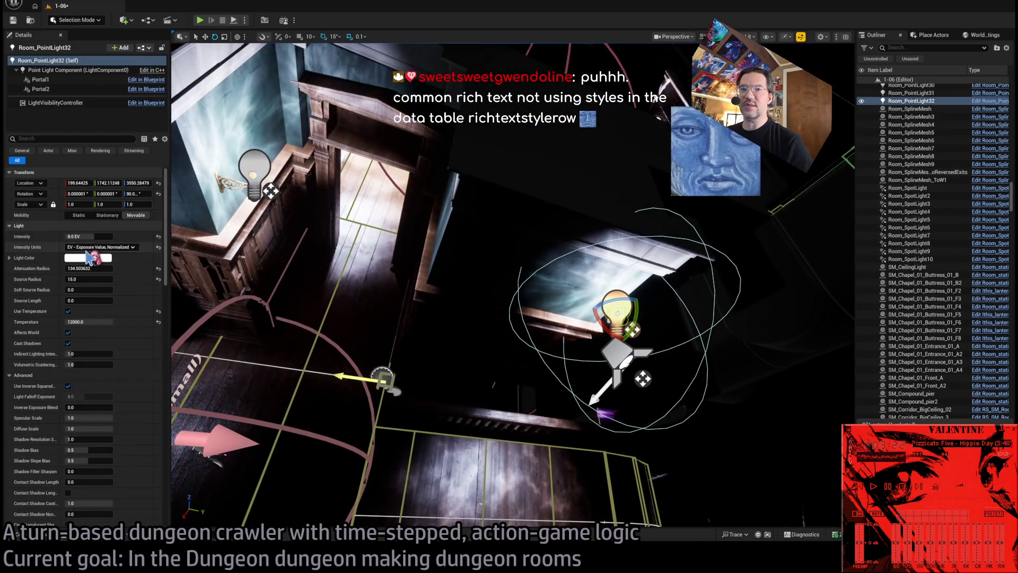
# - Set Room_PointLight32's intensity to 6.0 EV
pyautogui.moveTo(93, 237); pyautogui.dragTo(85, 237)
pyautogui.click(113, 239)
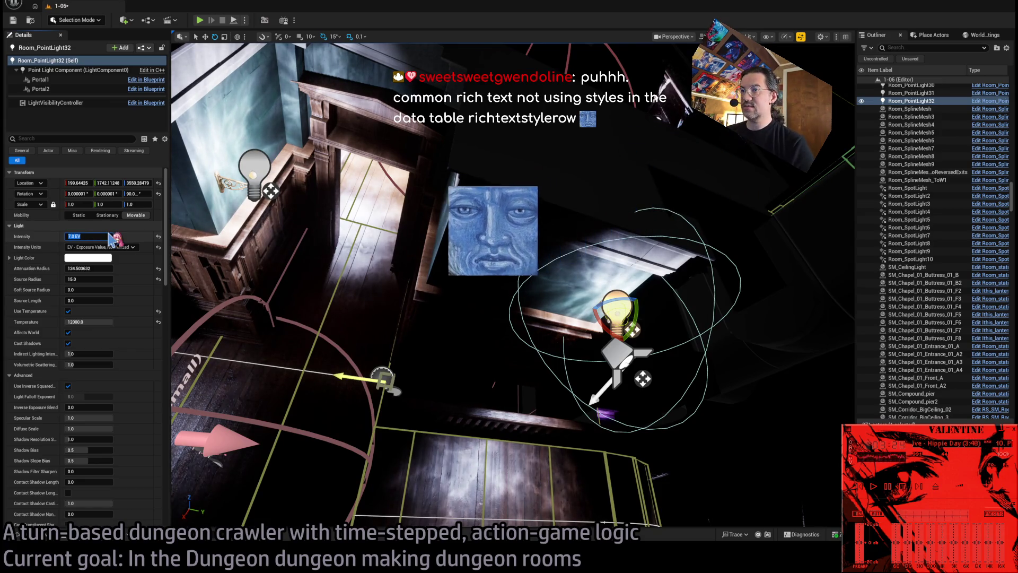
pyautogui.write('6')
pyautogui.press('Return')
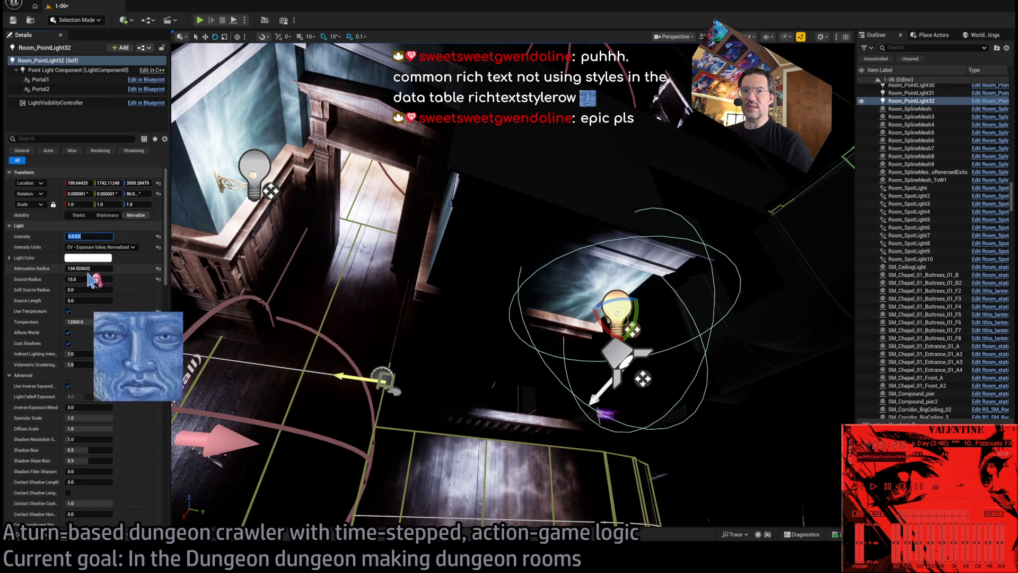
# - Enlarge its attenuation radius to about 225.6 and start a play test
pyautogui.moveTo(89, 268); pyautogui.dragTo(123, 268)
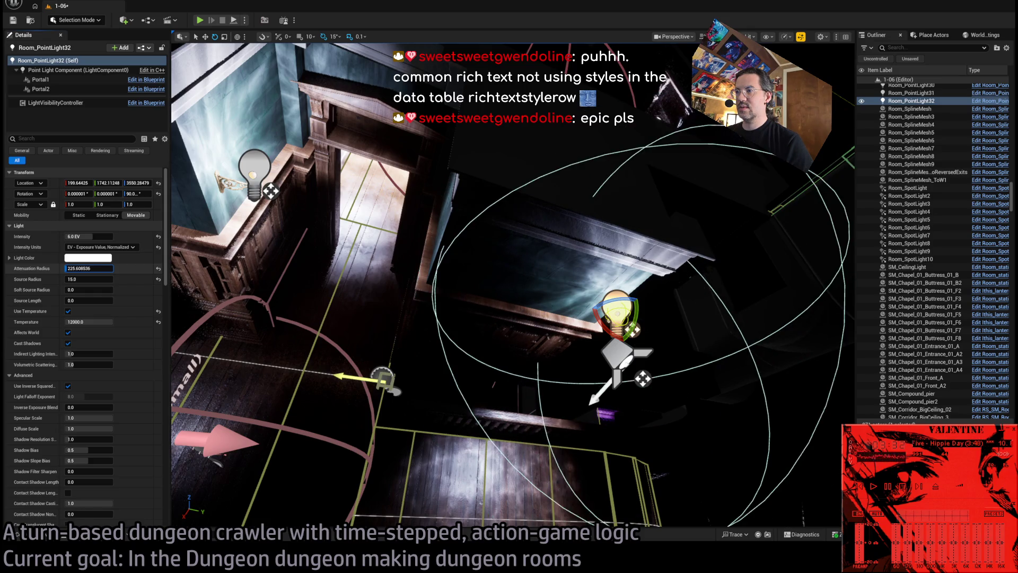
pyautogui.moveTo(509, 287); pyautogui.dragTo(466, 312)
pyautogui.hotkey('alt', 'p')
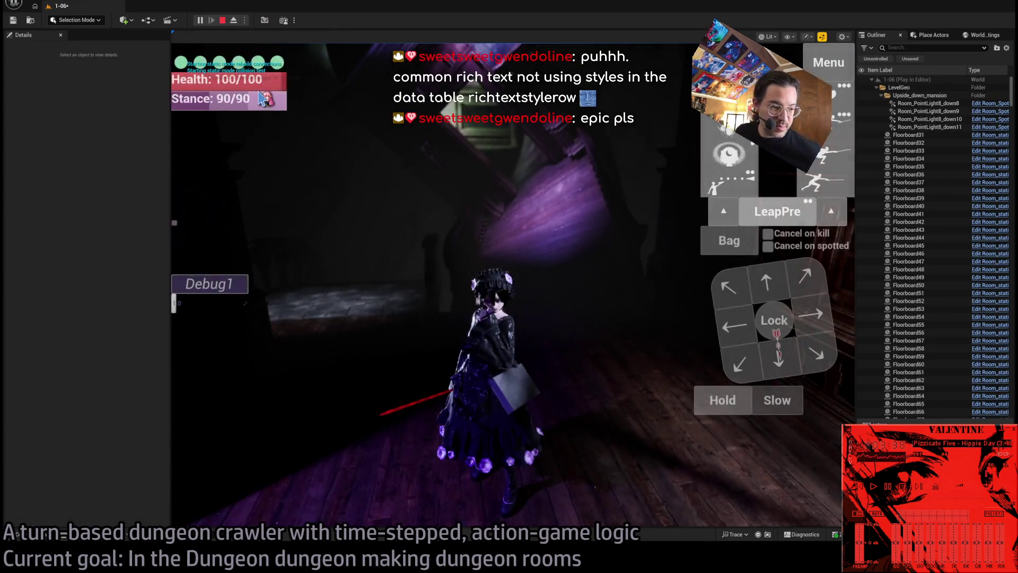
# - Queue a diagonal and a rightward move for the character and run them with Go!
pyautogui.click(804, 359)
pyautogui.click(786, 368)
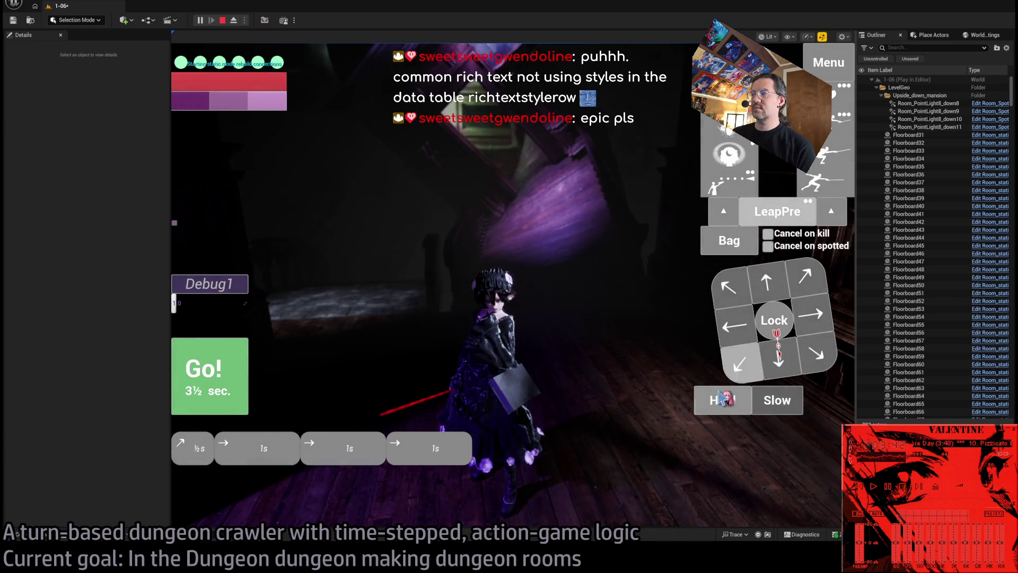
pyautogui.click(208, 371)
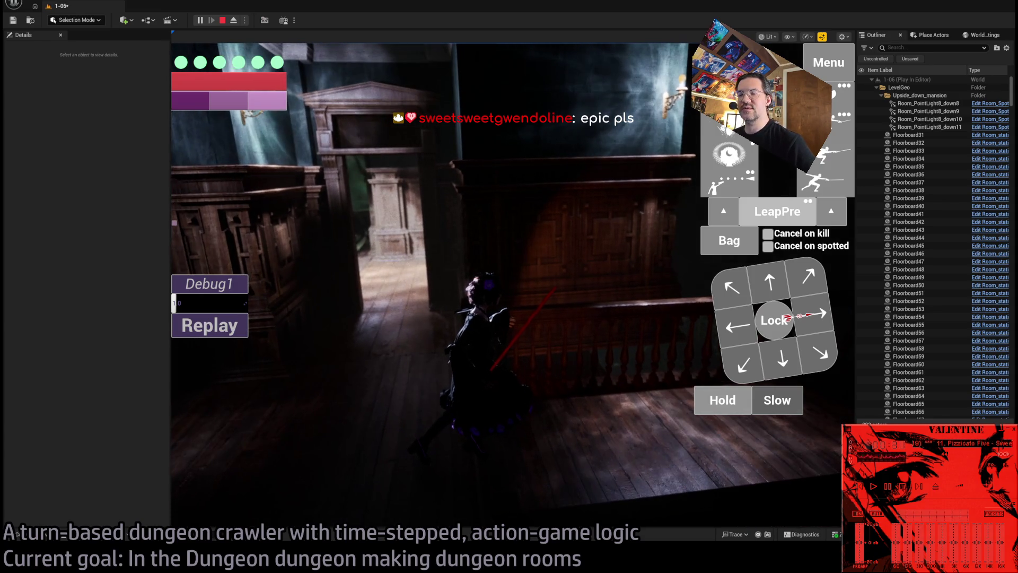
# - Advance two more turns, stop the play test and fly the view to the wooden staircase
pyautogui.click(422, 356)
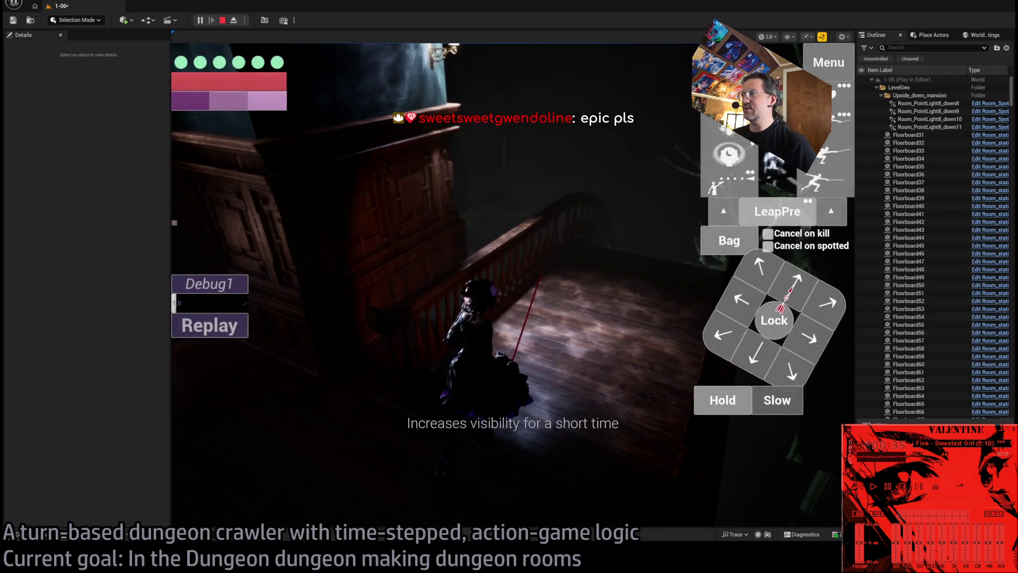
pyautogui.click(199, 395)
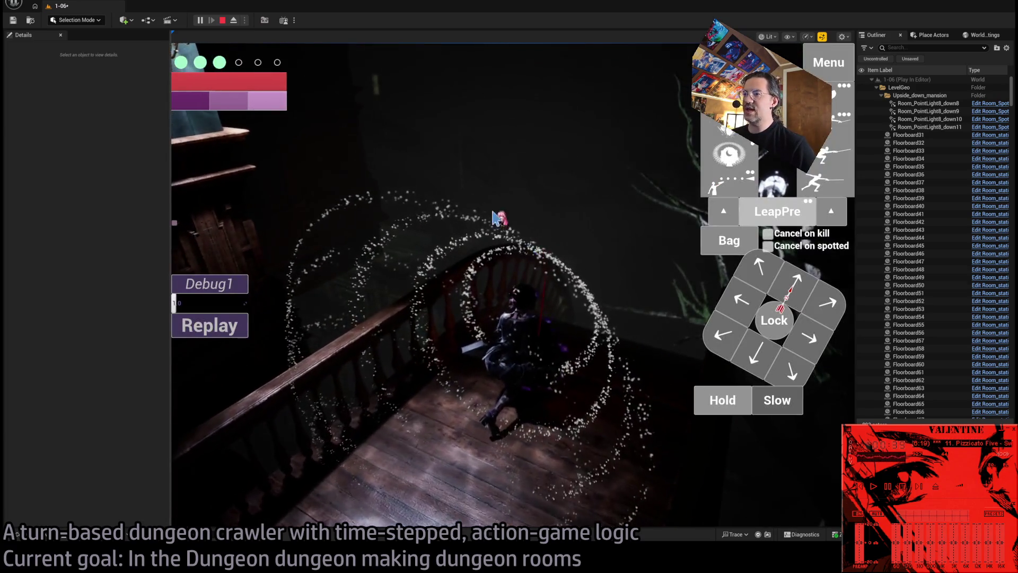
pyautogui.click(223, 21)
pyautogui.moveTo(508, 223); pyautogui.dragTo(506, 208)
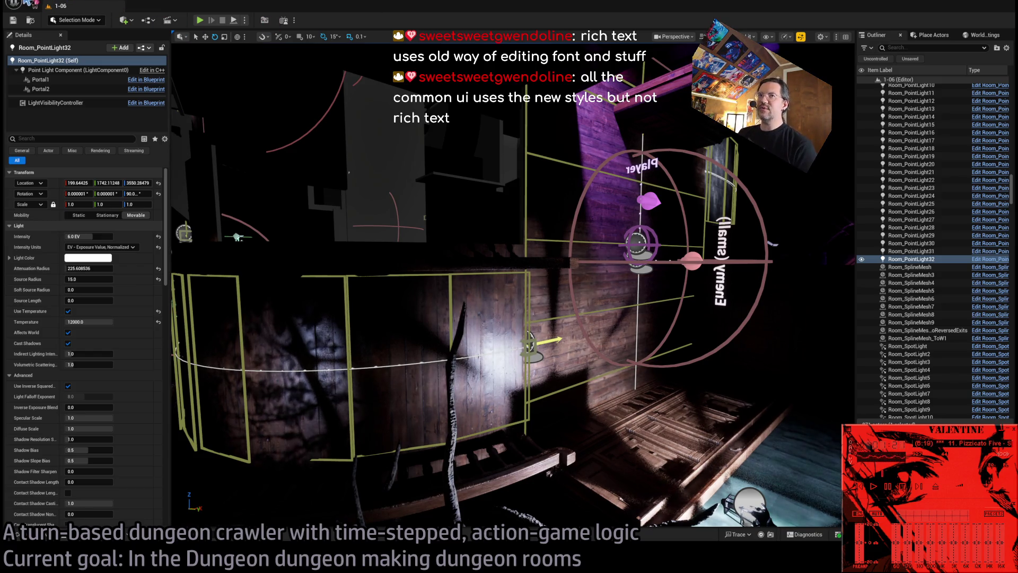
# - Move the view close to Room_PointLight32 and launch Play In Editor with Alt+P
pyautogui.moveTo(373, 337)
pyautogui.mouseDown()
pyautogui.moveTo(361, 342)
pyautogui.moveTo(373, 337)
pyautogui.moveTo(325, 28)
pyautogui.mouseUp()
pyautogui.hotkey('alt', 'p')
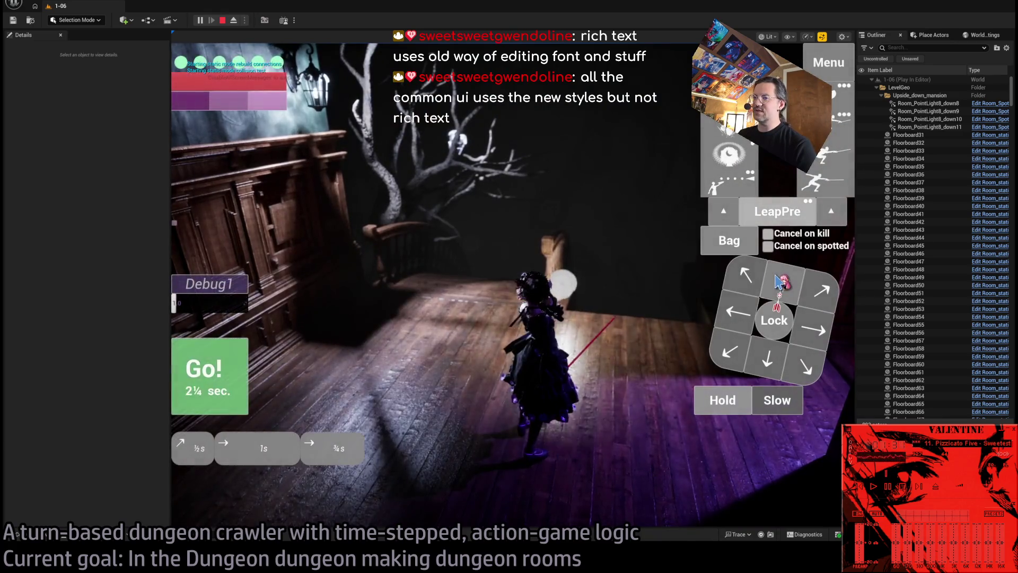
# - Advance the character along the landing over several turns, orbiting the game camera
pyautogui.click(778, 281)
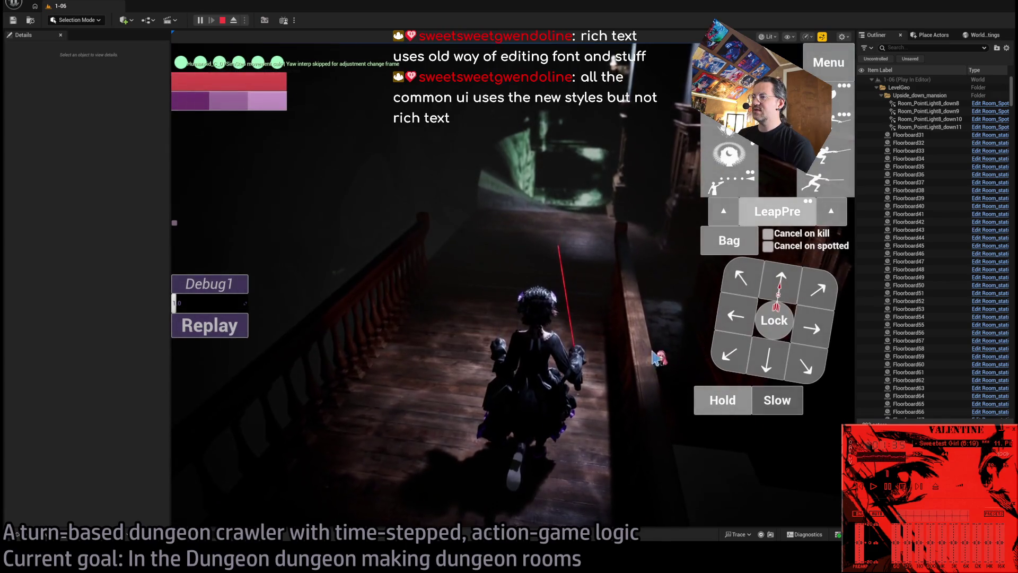
pyautogui.click(220, 368)
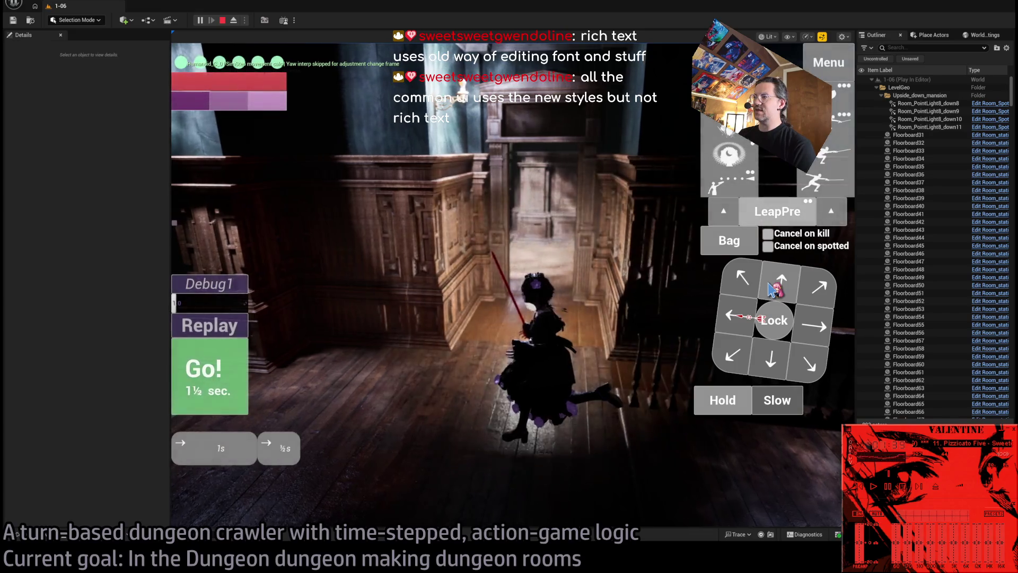
pyautogui.click(241, 366)
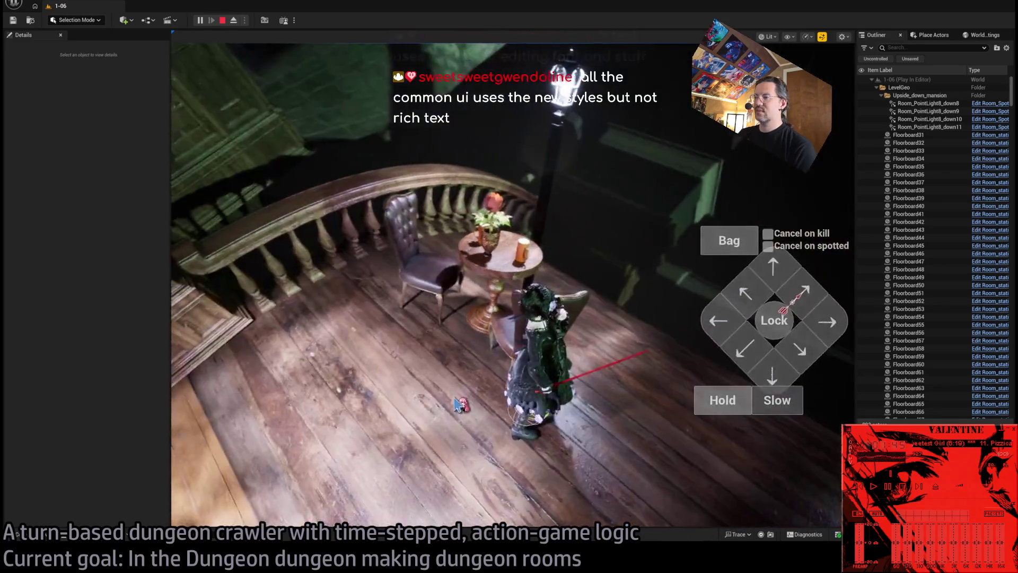
pyautogui.moveTo(455, 404); pyautogui.dragTo(634, 386)
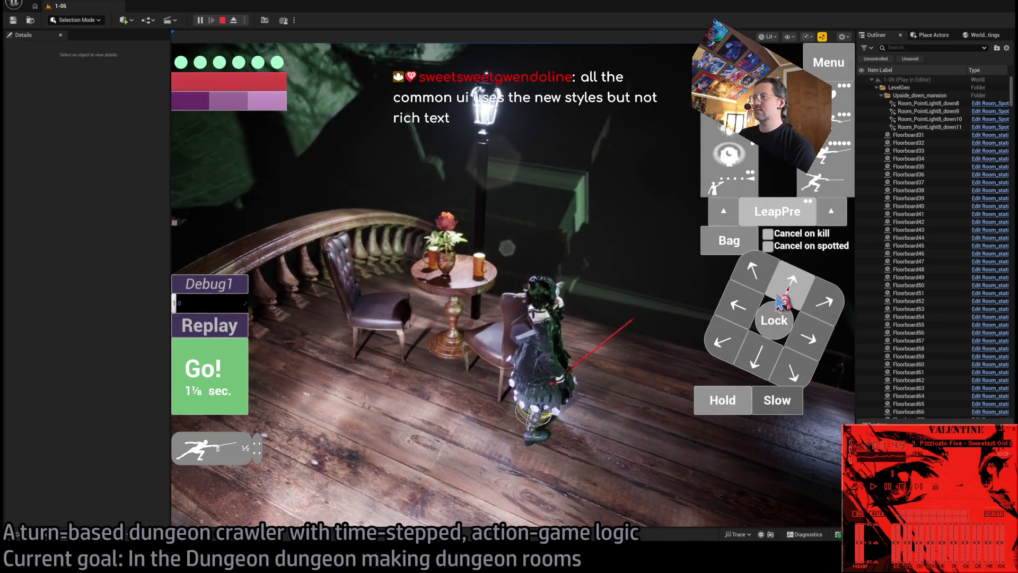
pyautogui.click(215, 373)
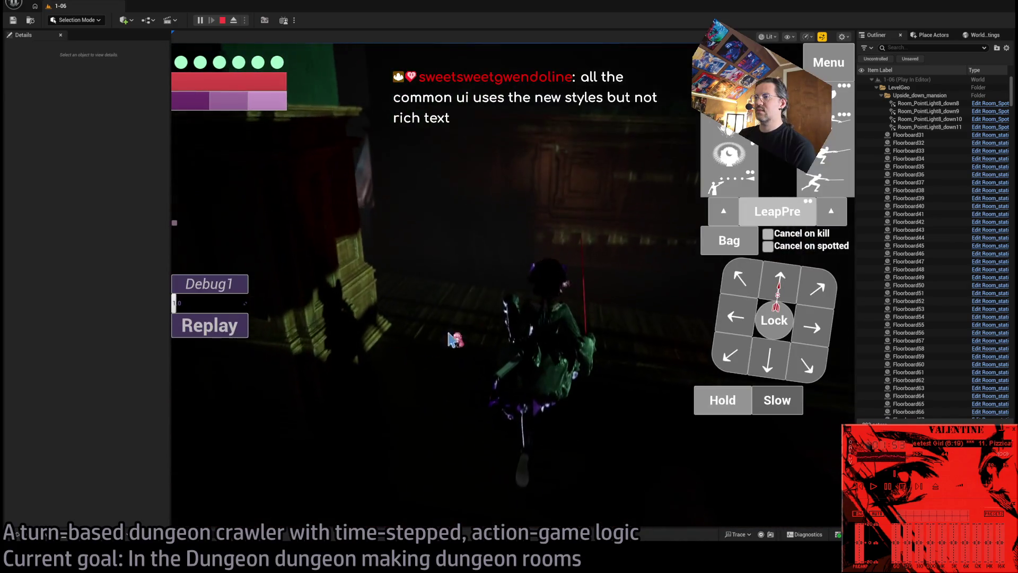
pyautogui.click(714, 335)
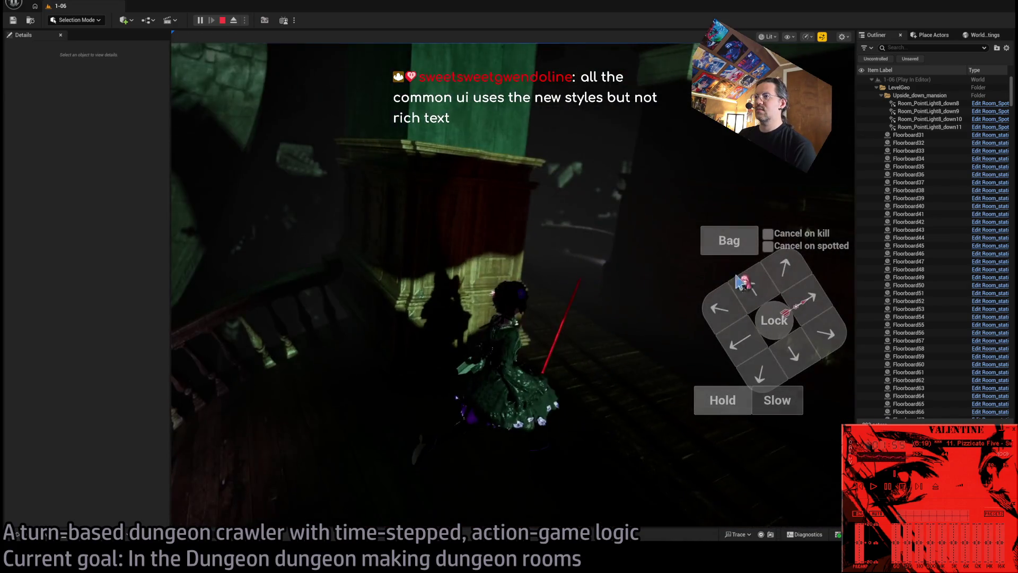
pyautogui.click(194, 366)
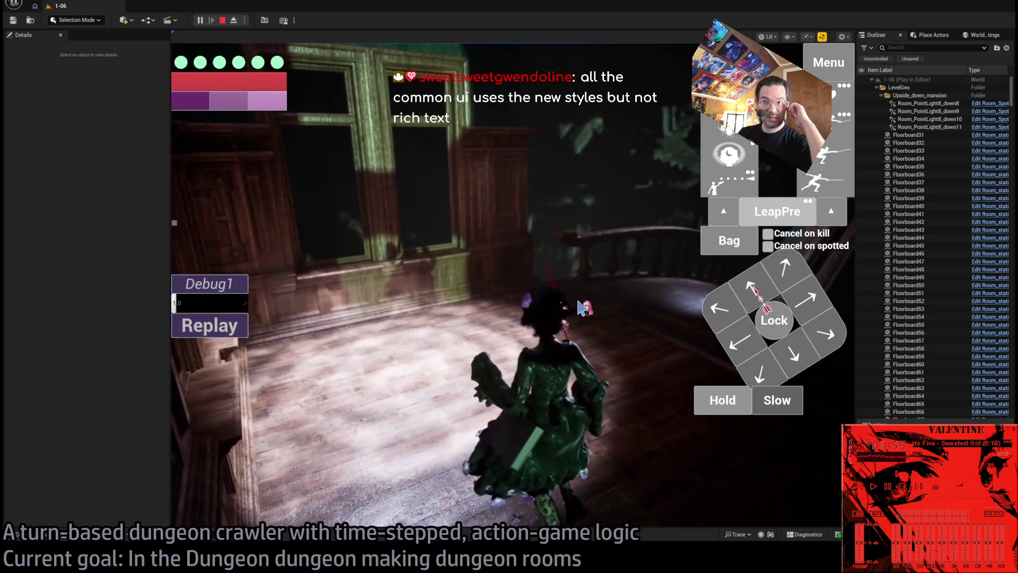
# - Queue forward and leftward moves and run them up the stairs toward the graveyard
pyautogui.click(789, 286)
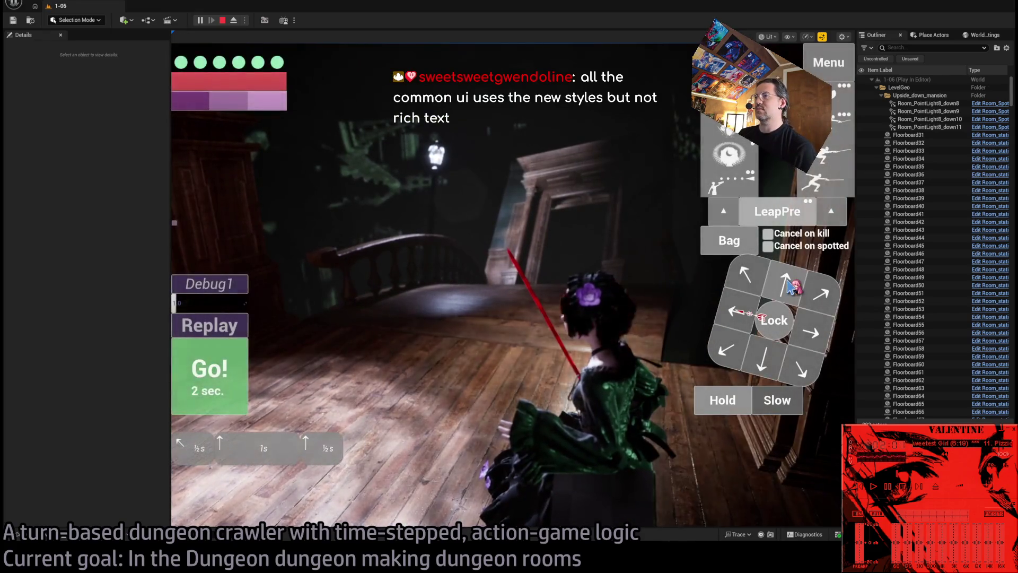
pyautogui.click(239, 360)
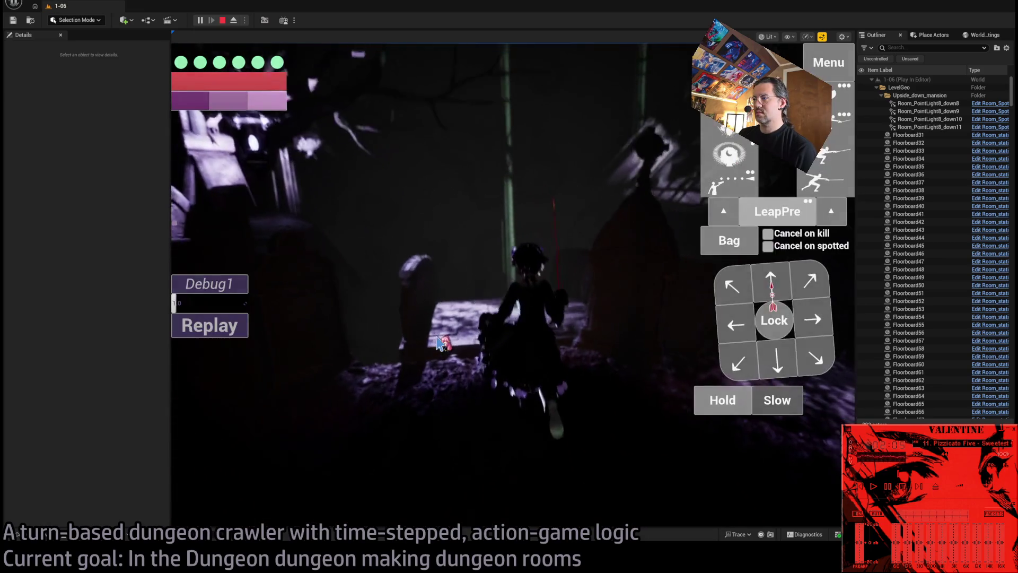
pyautogui.click(791, 294)
pyautogui.click(791, 294)
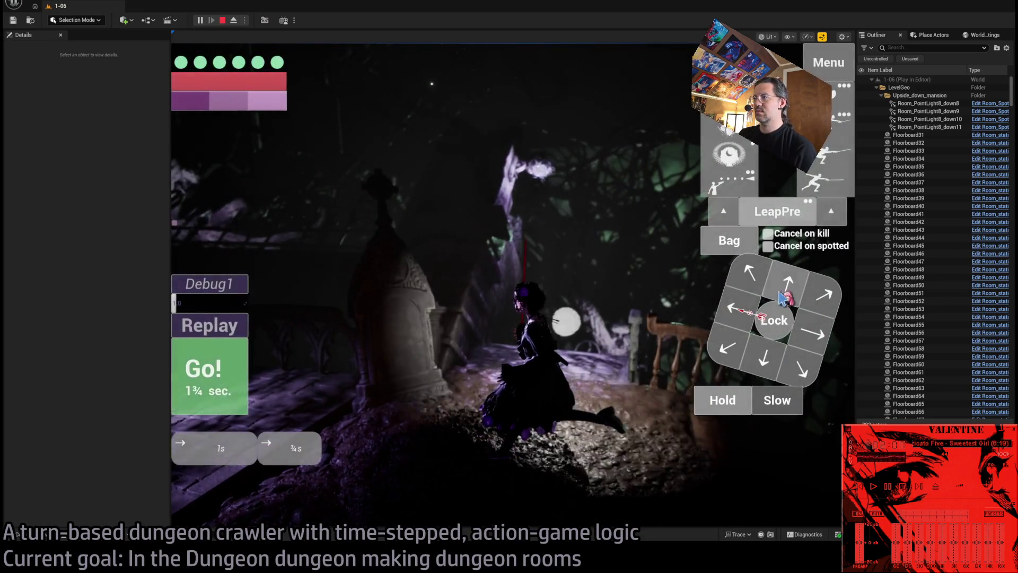
pyautogui.click(736, 316)
pyautogui.click(217, 395)
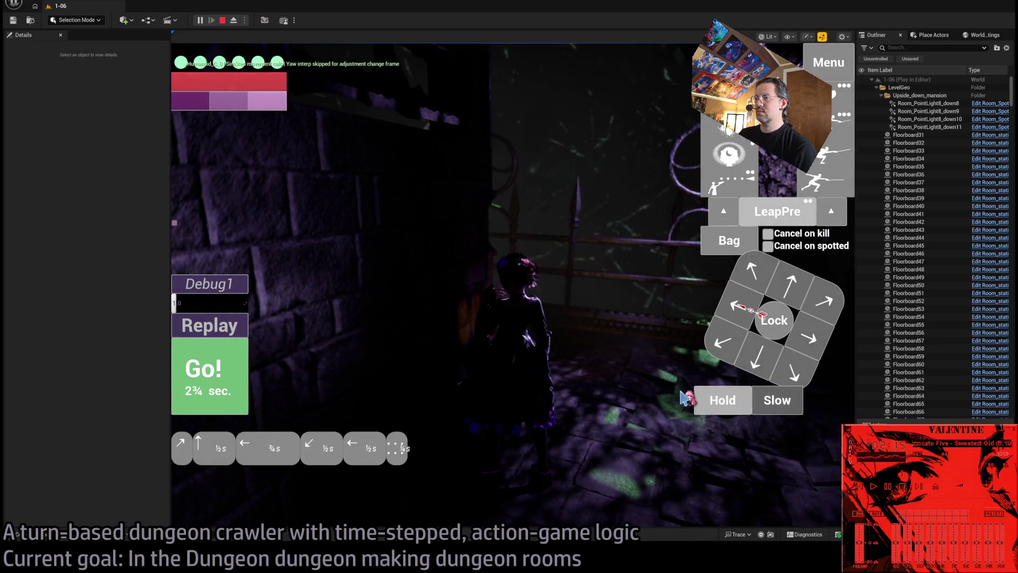
# - Run the queued moves and look around with the game camera. End the turn with Hold and stop with Esc
pyautogui.press('space')
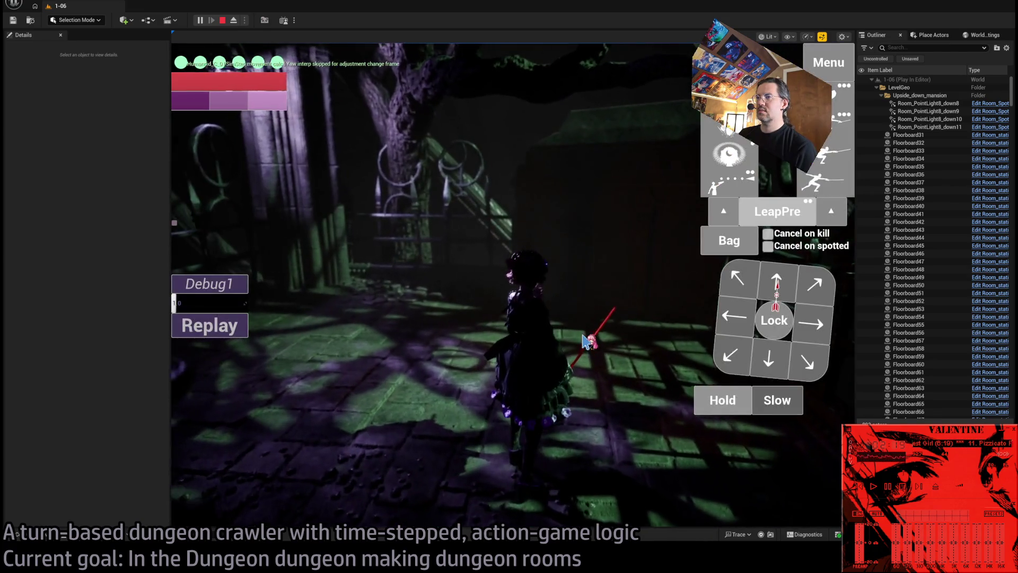
pyautogui.click(586, 341)
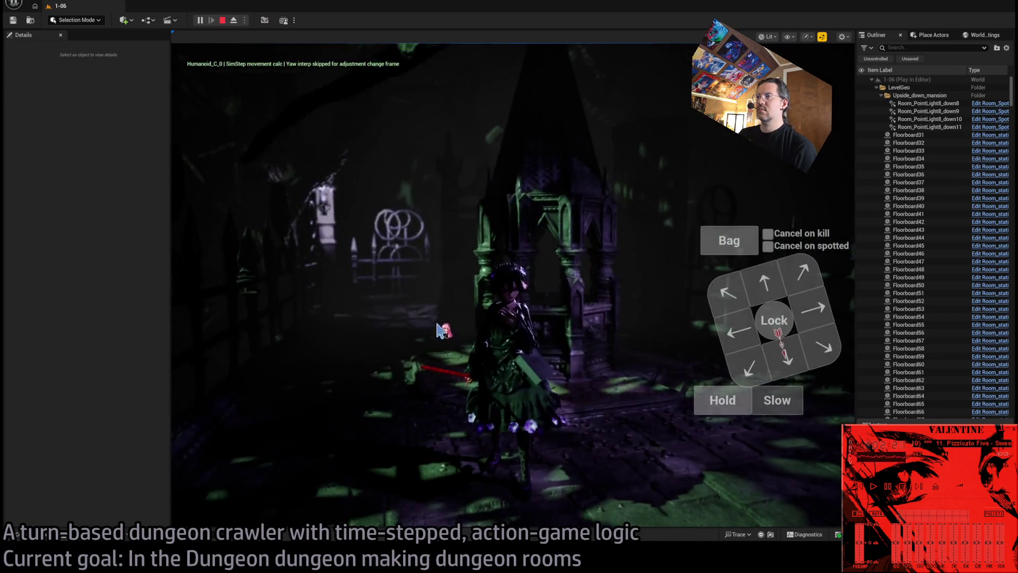
pyautogui.moveTo(479, 344); pyautogui.dragTo(400, 325)
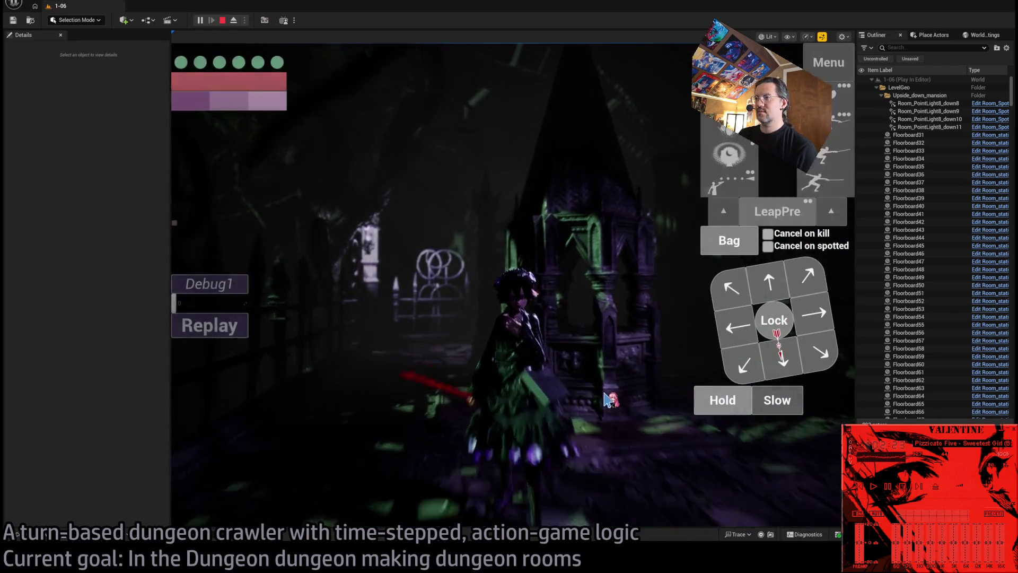
pyautogui.scroll(3, 636, 386)
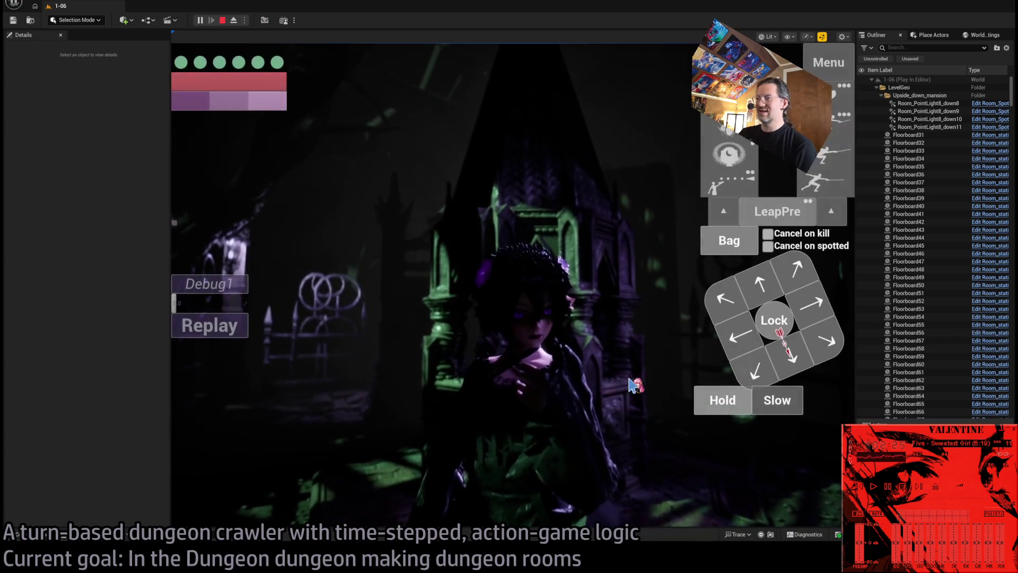
pyautogui.moveTo(632, 385); pyautogui.dragTo(600, 381)
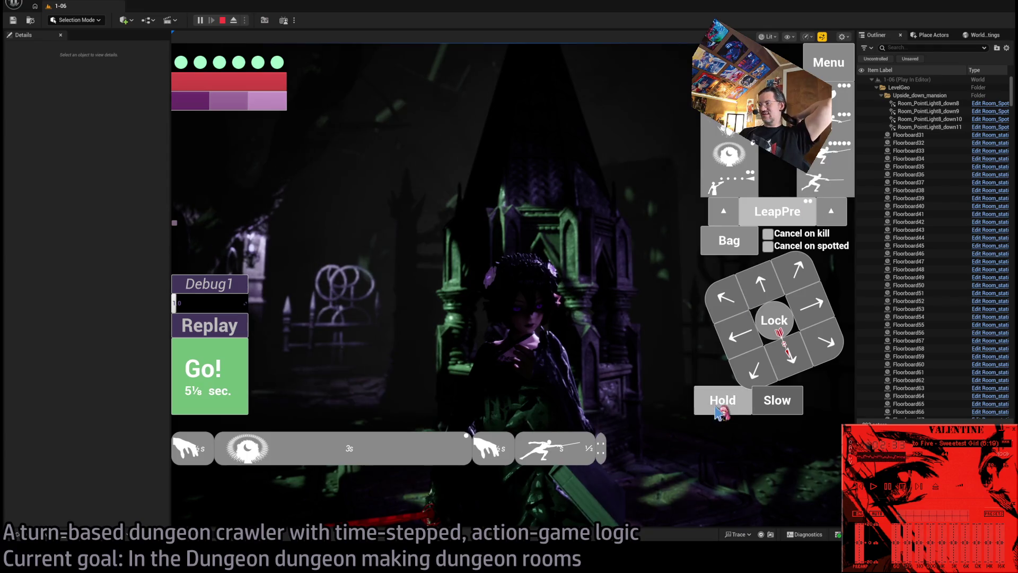
pyautogui.click(239, 391)
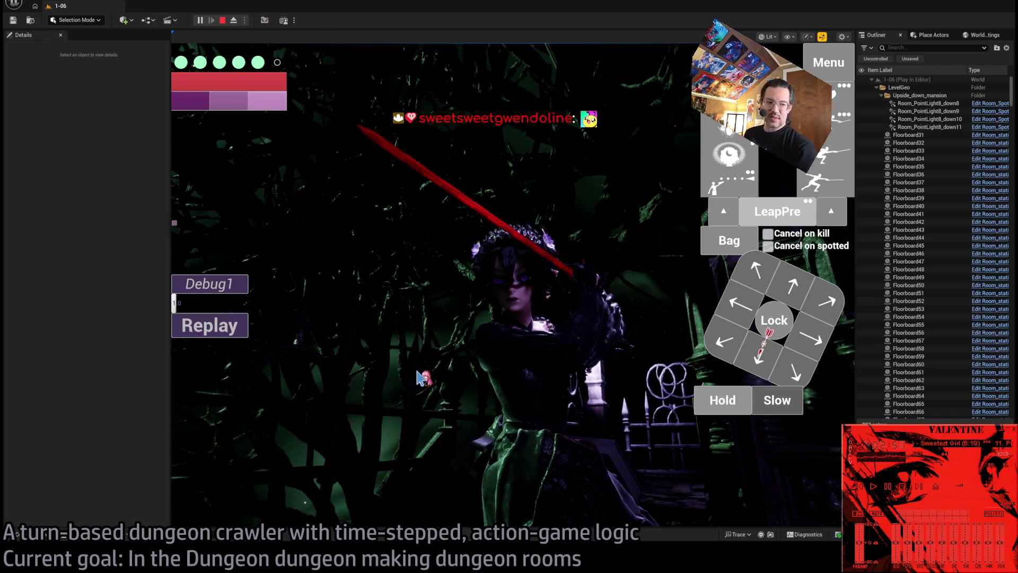
pyautogui.press('Escape')
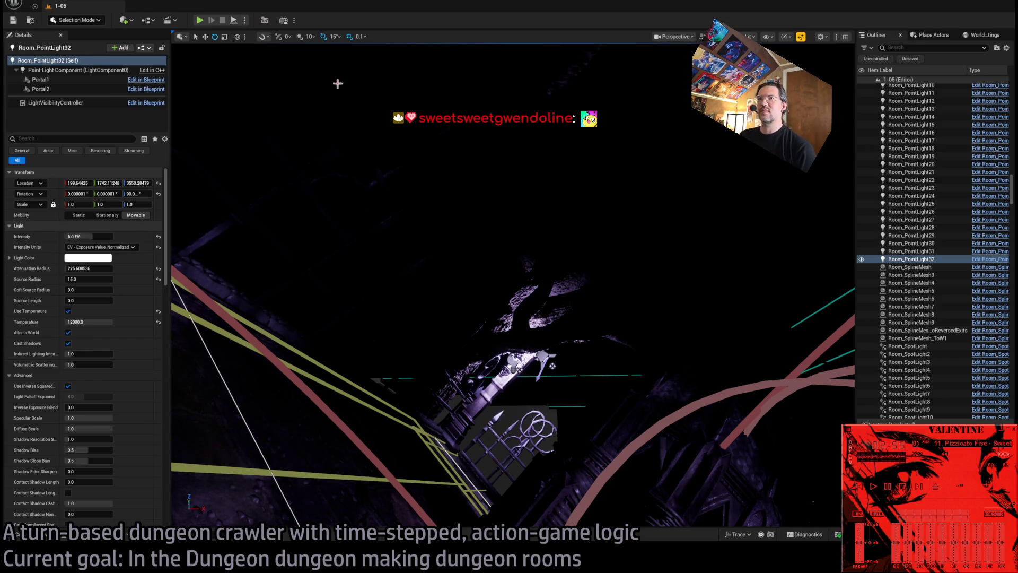
# - Fly the viewport camera into the lit mansion room around Room_PointLight32
pyautogui.moveTo(552, 366)
pyautogui.mouseDown()
pyautogui.moveTo(614, 256)
pyautogui.moveTo(468, 225)
pyautogui.moveTo(563, 490)
pyautogui.moveTo(495, 229)
pyautogui.moveTo(430, 292)
pyautogui.moveTo(430, 207)
pyautogui.moveTo(408, 271)
pyautogui.moveTo(409, 350)
pyautogui.mouseUp()
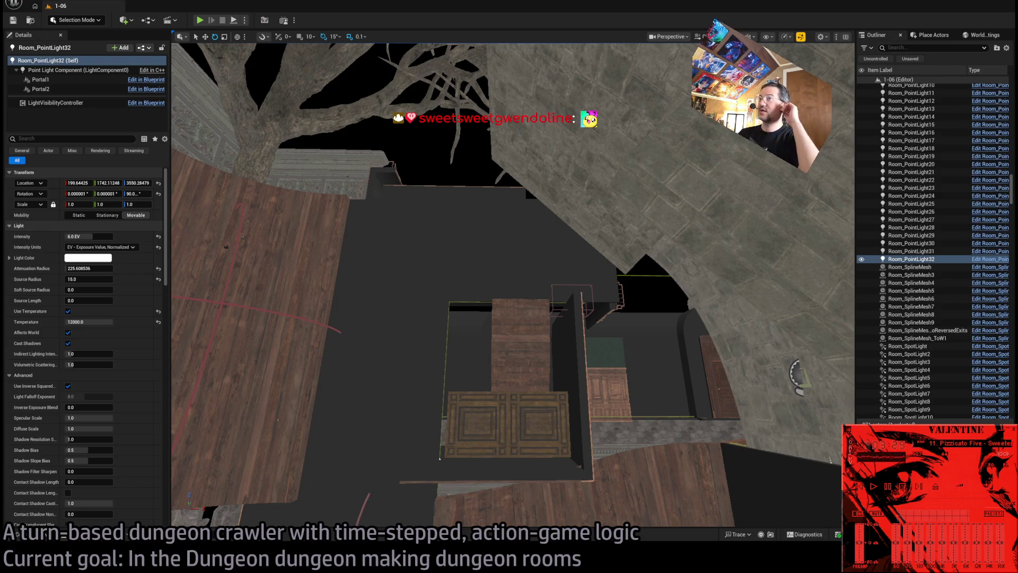
pyautogui.hotkey('alt', 'Tab')
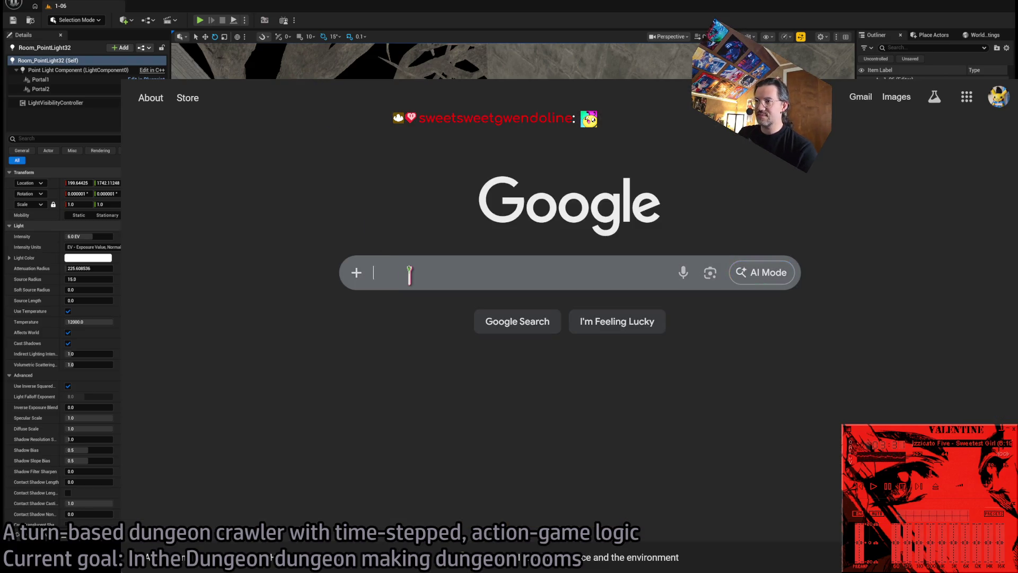
# - Search Google for 'The Duskbloods' and show the News results
pyautogui.write('The Duskbloods')
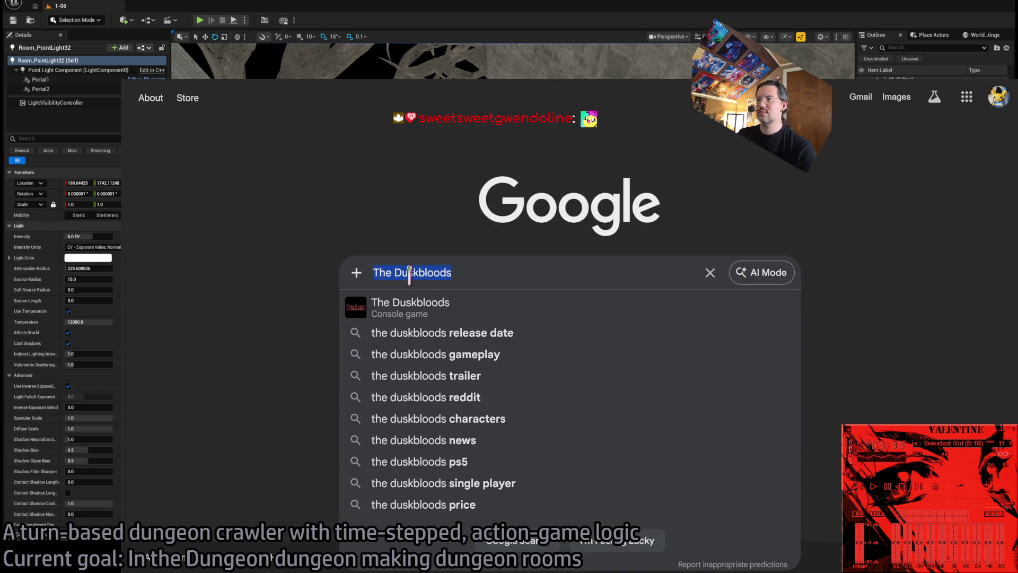
pyautogui.press('Return')
pyautogui.click(345, 154)
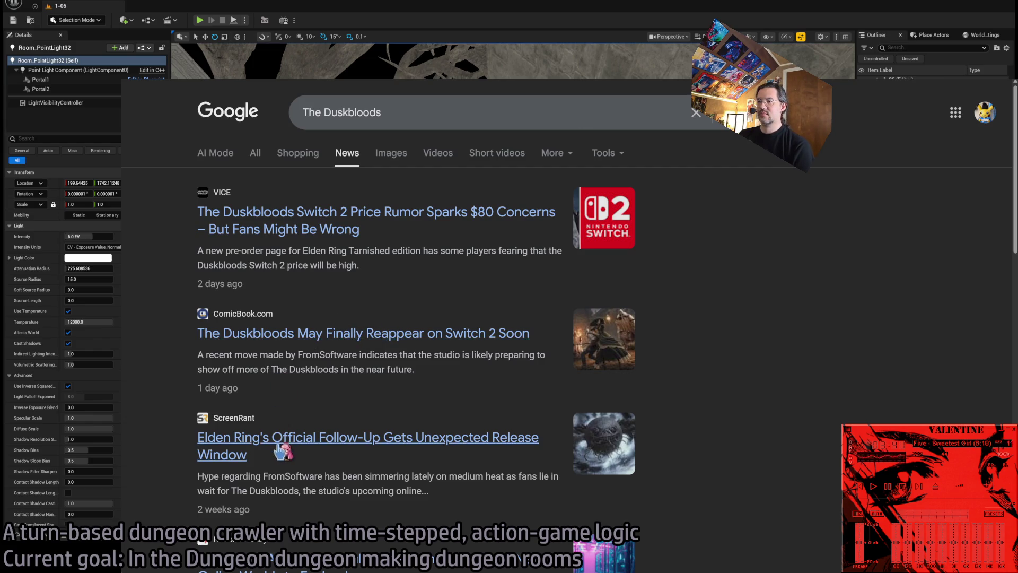
# - Read the VICE article on The Duskbloods' rumored $80 Switch 2 price to the end
pyautogui.click(337, 233)
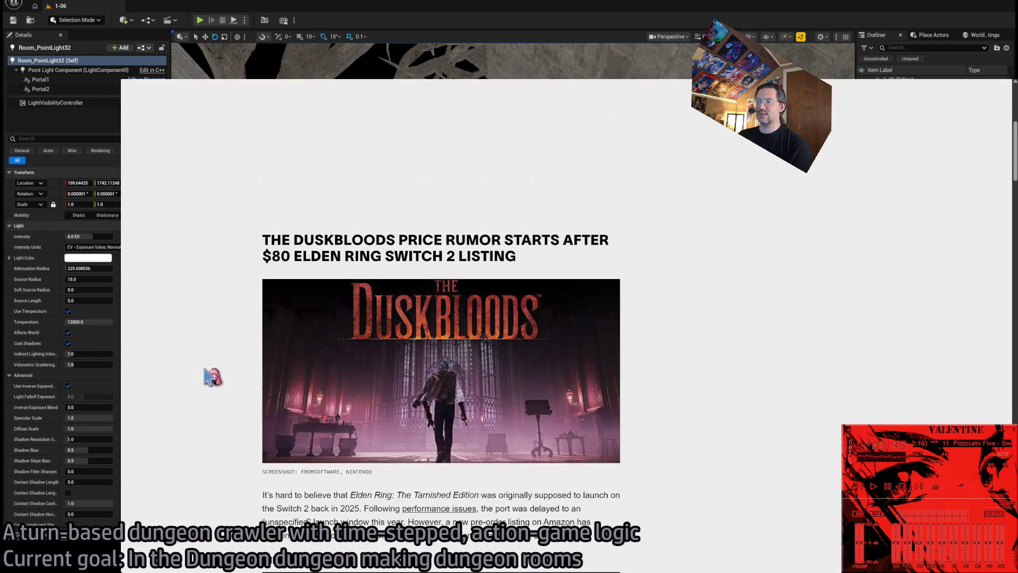
pyautogui.scroll(-1, 212, 376)
pyautogui.scroll(-2, 210, 415)
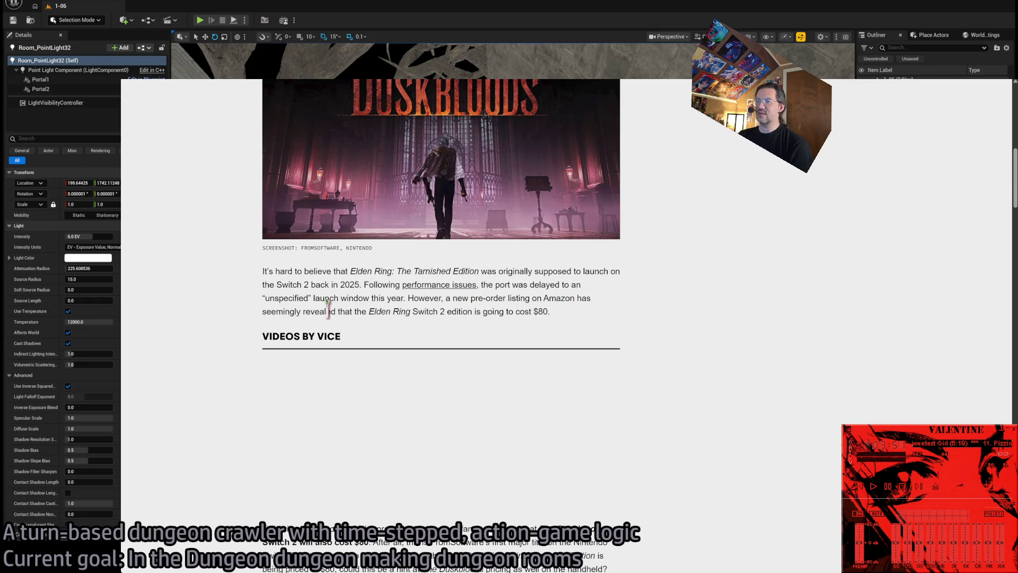
pyautogui.scroll(1, 582, 322)
pyautogui.scroll(-1, 582, 322)
pyautogui.scroll(-3, 576, 316)
pyautogui.scroll(2, 576, 316)
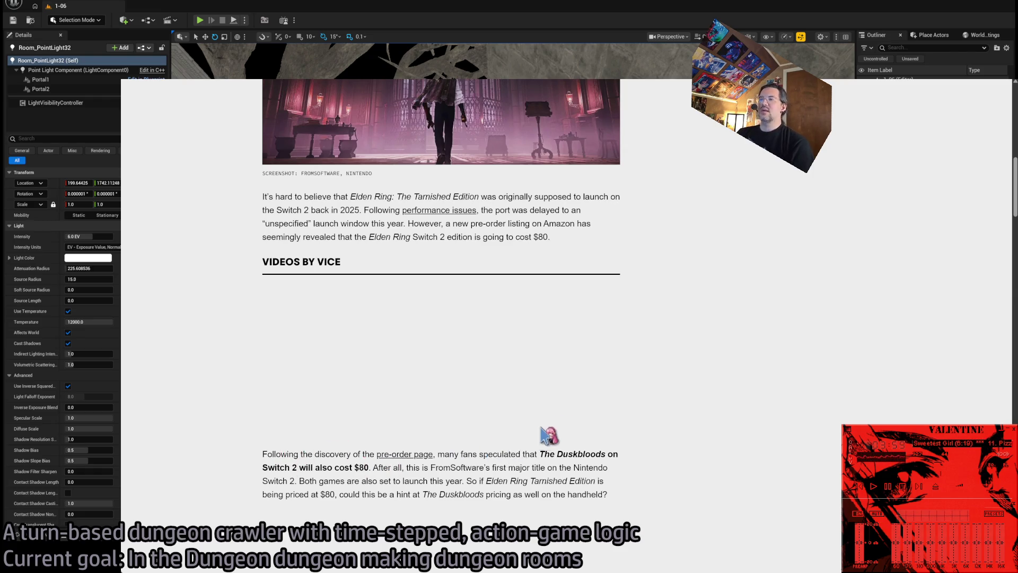
pyautogui.scroll(-2, 552, 429)
pyautogui.scroll(-7, 261, 416)
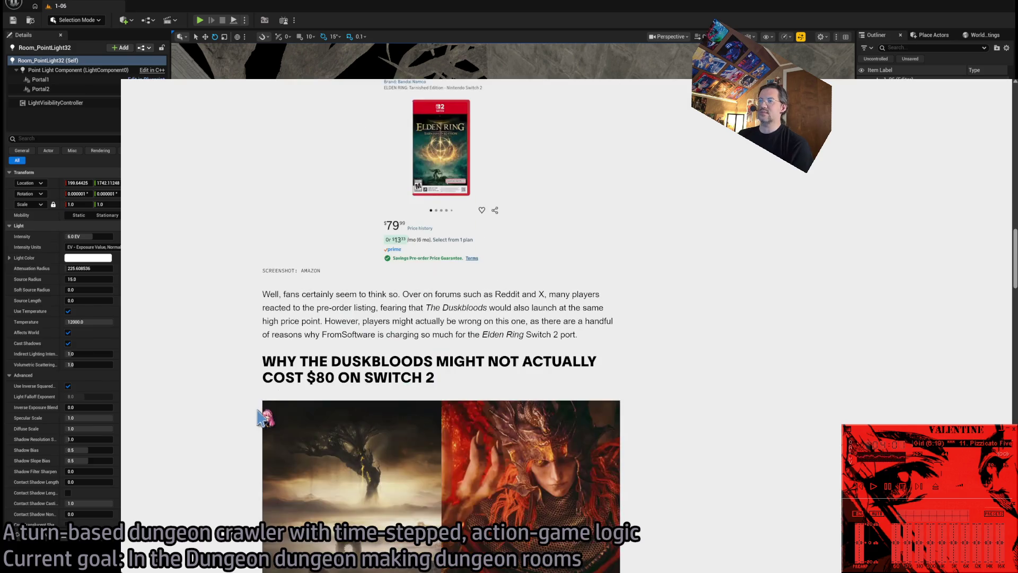
pyautogui.scroll(-1, 180, 411)
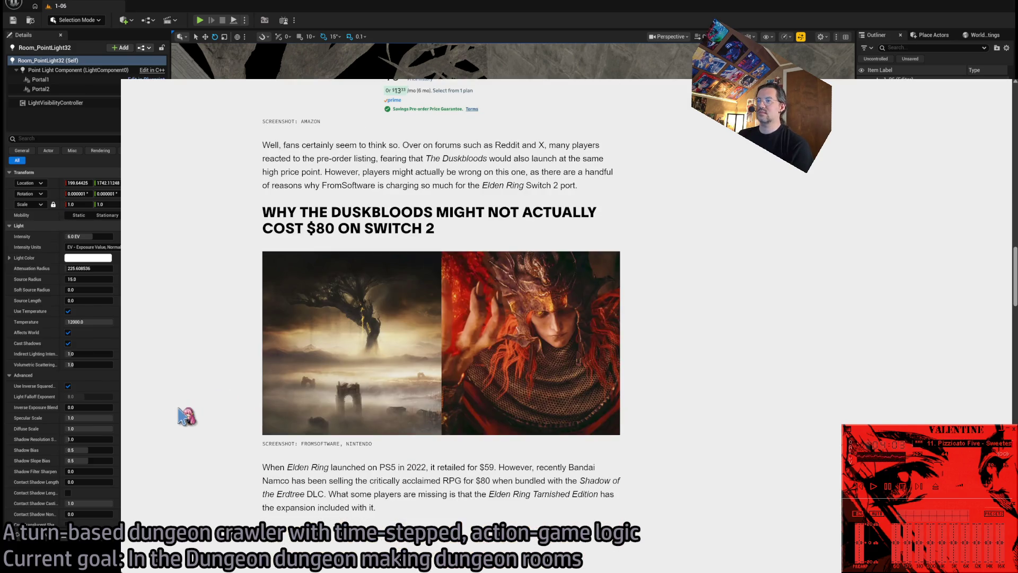
pyautogui.scroll(-3, 181, 411)
pyautogui.scroll(-3, 186, 416)
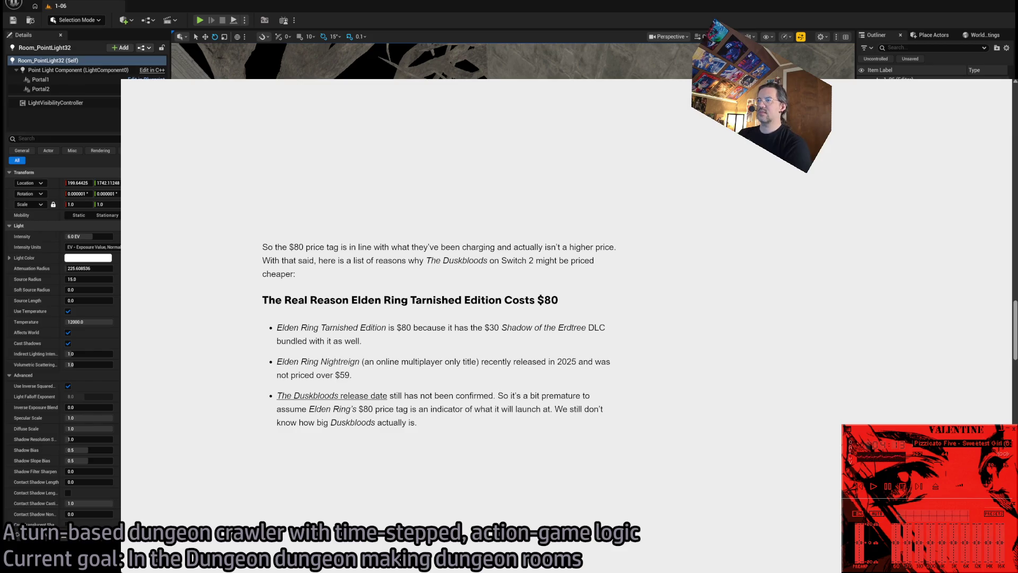
pyautogui.scroll(-12, 450, 392)
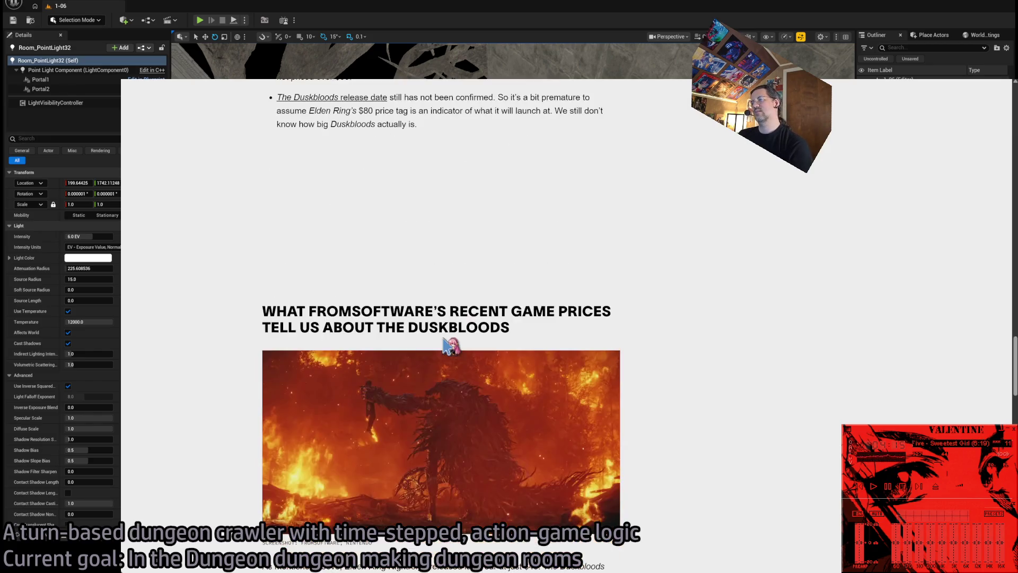
pyautogui.scroll(-8, 186, 409)
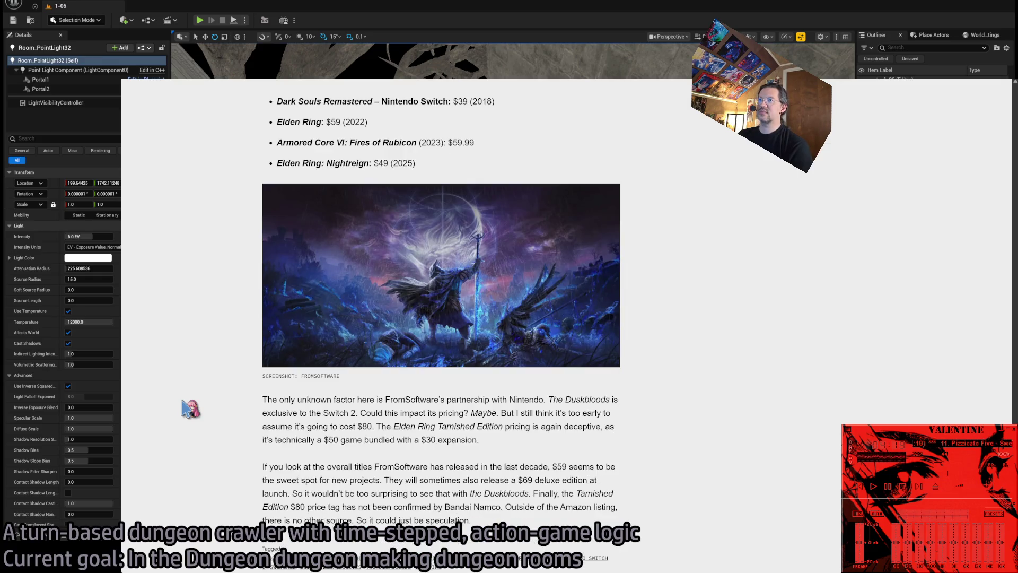
pyautogui.scroll(-4, 189, 311)
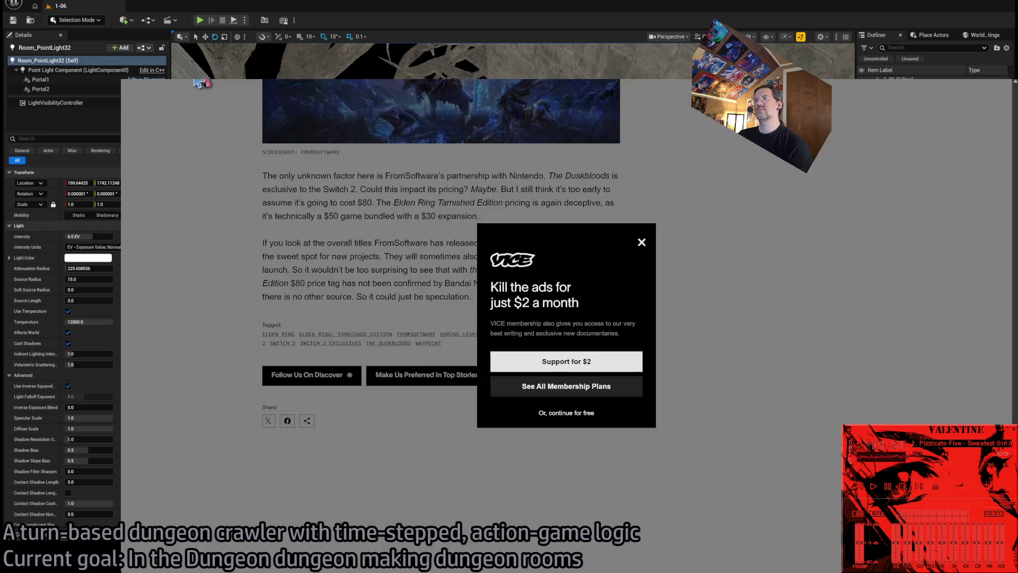
# - Back in the editor, focus on the point light and open level 1-04 from LevelInstances > Mansion
pyautogui.hotkey('alt', 'Tab')
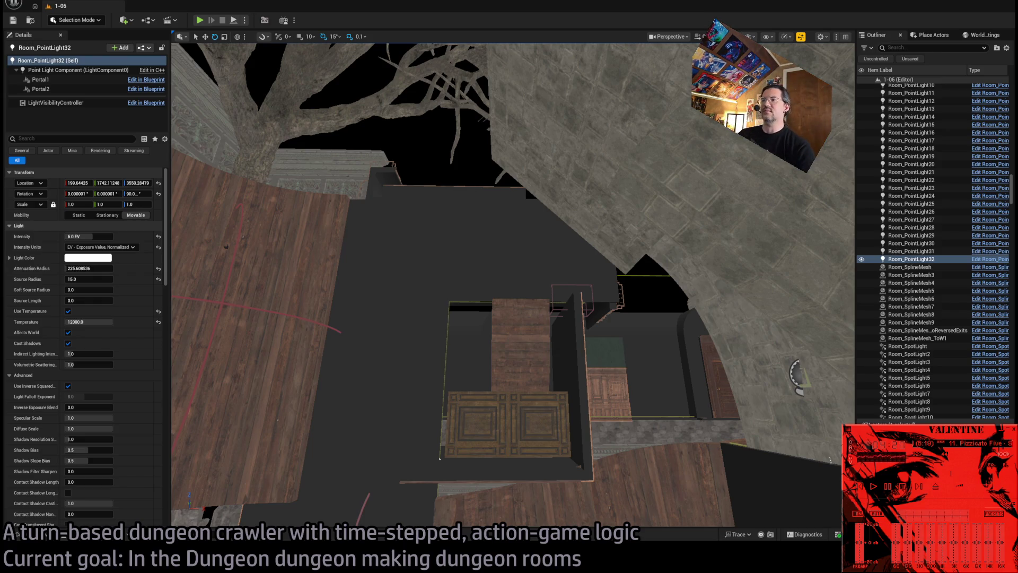
pyautogui.press('f')
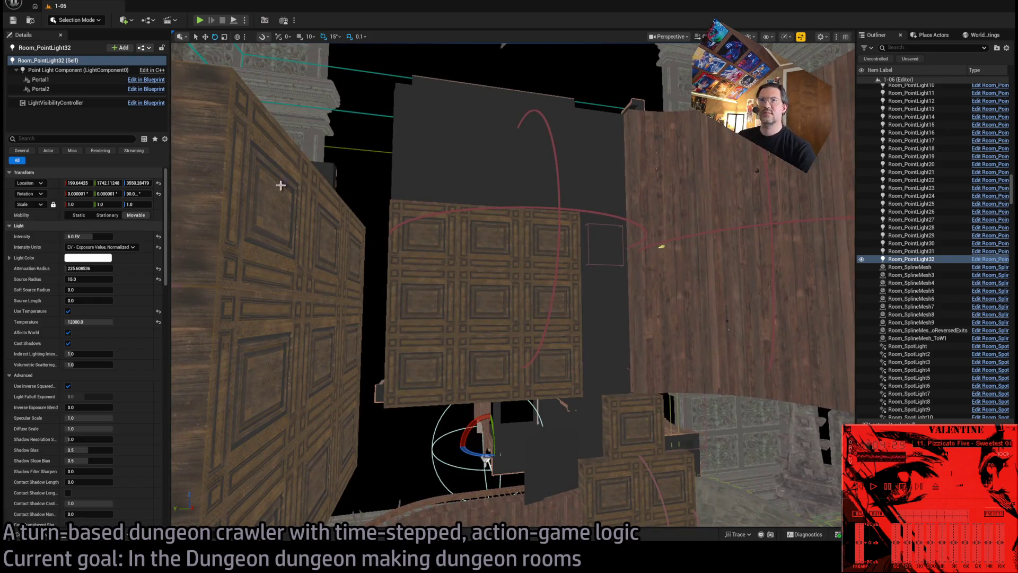
pyautogui.click(21, 534)
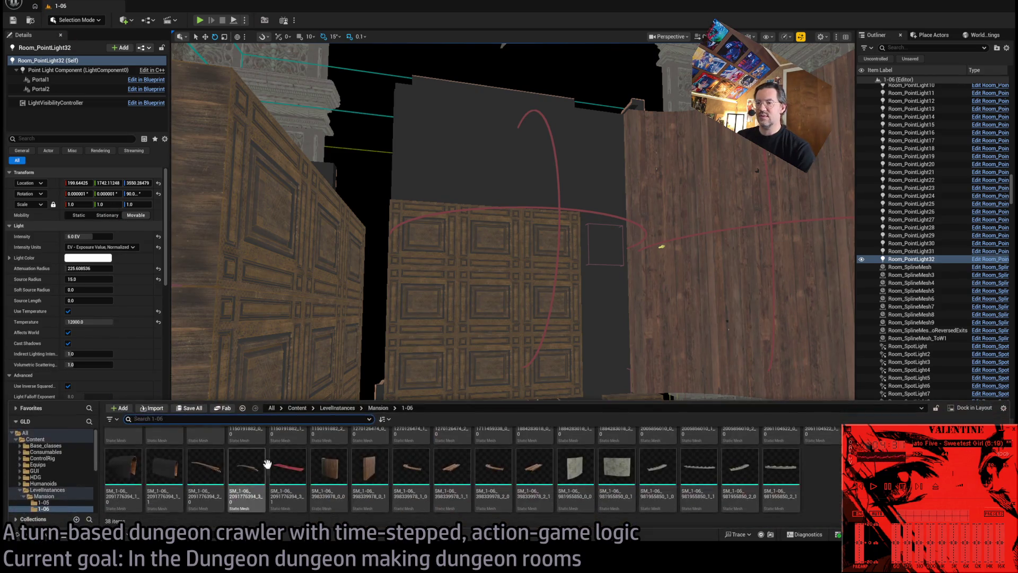
pyautogui.click(44, 483)
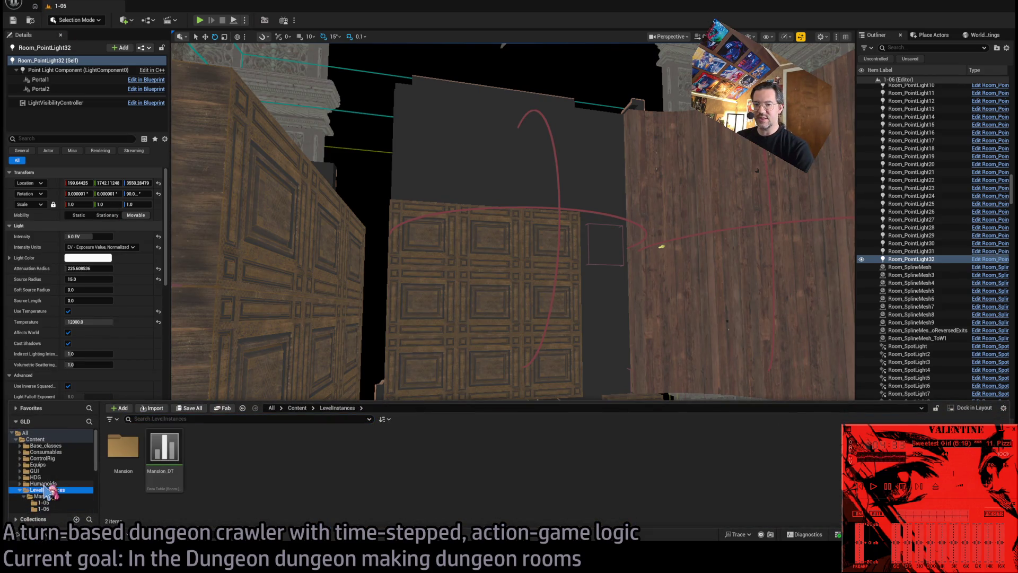
pyautogui.click(47, 489)
pyautogui.click(43, 496)
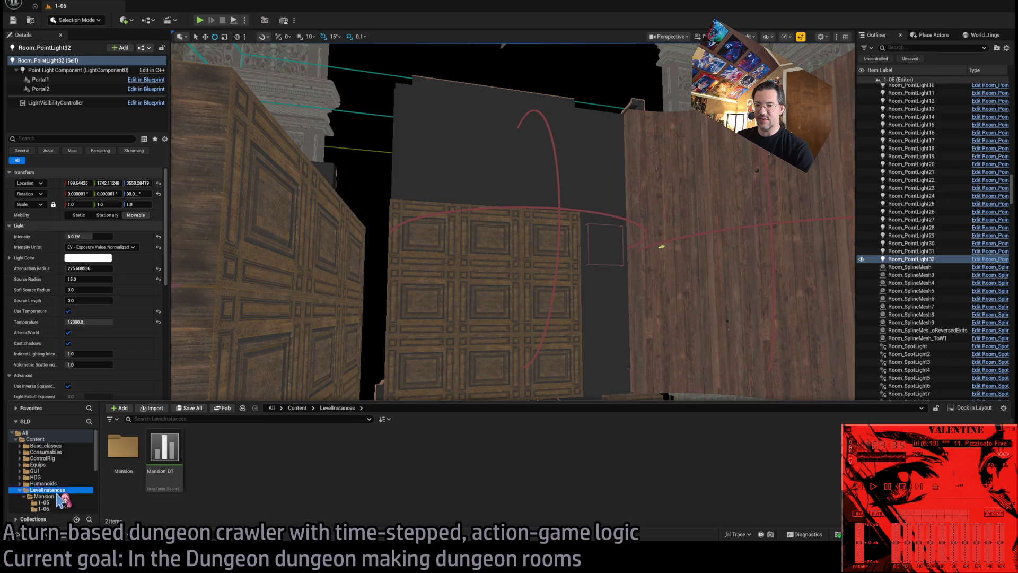
pyautogui.click(123, 448)
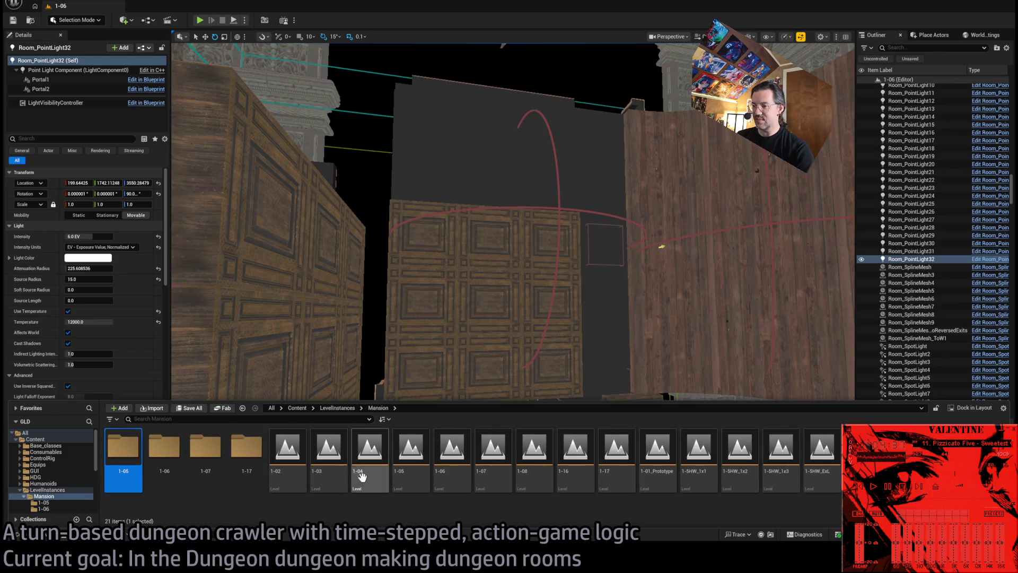
pyautogui.doubleClick(370, 448)
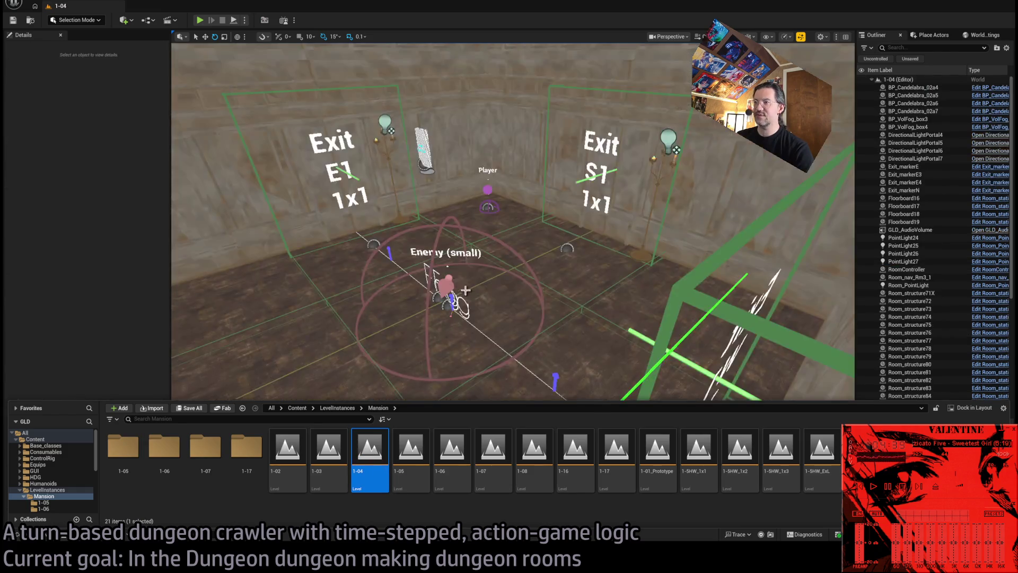
# - Lower the camera toward the room floor and list the six subfolders of Tilesets, including Mansion and TheMansion
pyautogui.moveTo(493, 164)
pyautogui.mouseDown()
pyautogui.moveTo(525, 175)
pyautogui.moveTo(530, 159)
pyautogui.moveTo(536, 180)
pyautogui.moveTo(504, 160)
pyautogui.moveTo(491, 294)
pyautogui.mouseUp()
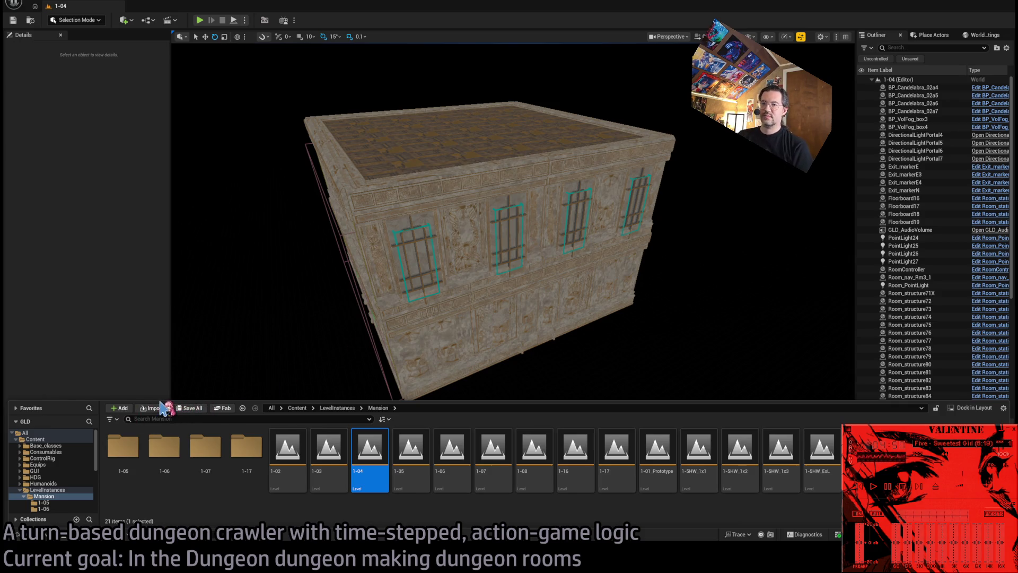
pyautogui.moveTo(160, 402)
pyautogui.mouseDown()
pyautogui.moveTo(190, 326)
pyautogui.moveTo(186, 345)
pyautogui.mouseUp()
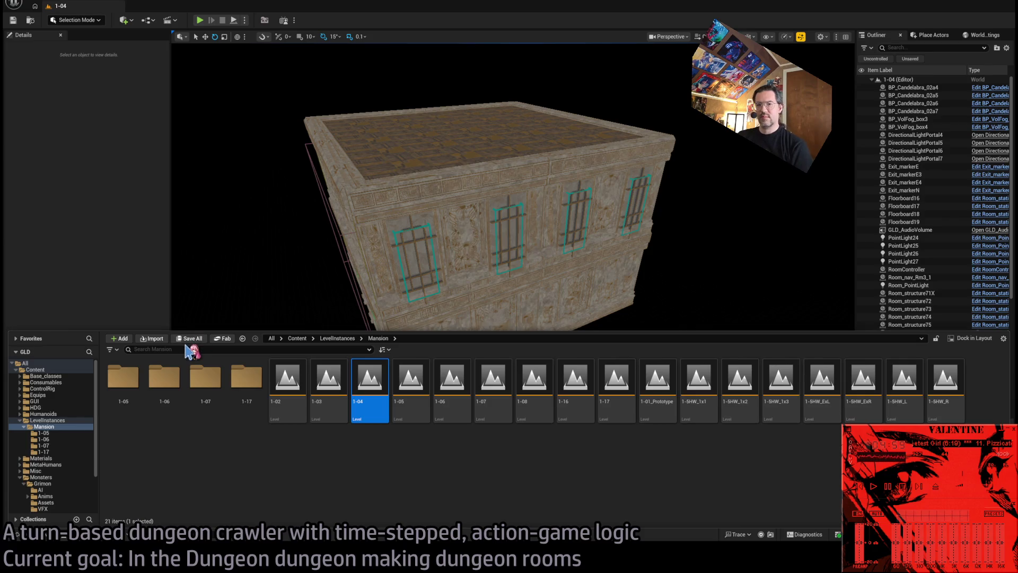
pyautogui.scroll(-3, 79, 461)
pyautogui.click(40, 496)
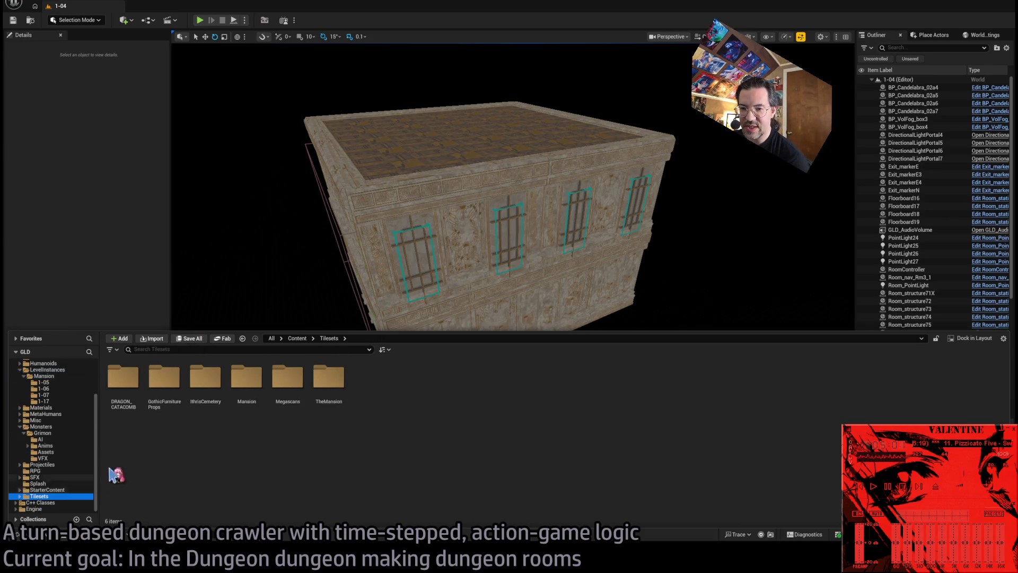
pyautogui.scroll(3, 60, 415)
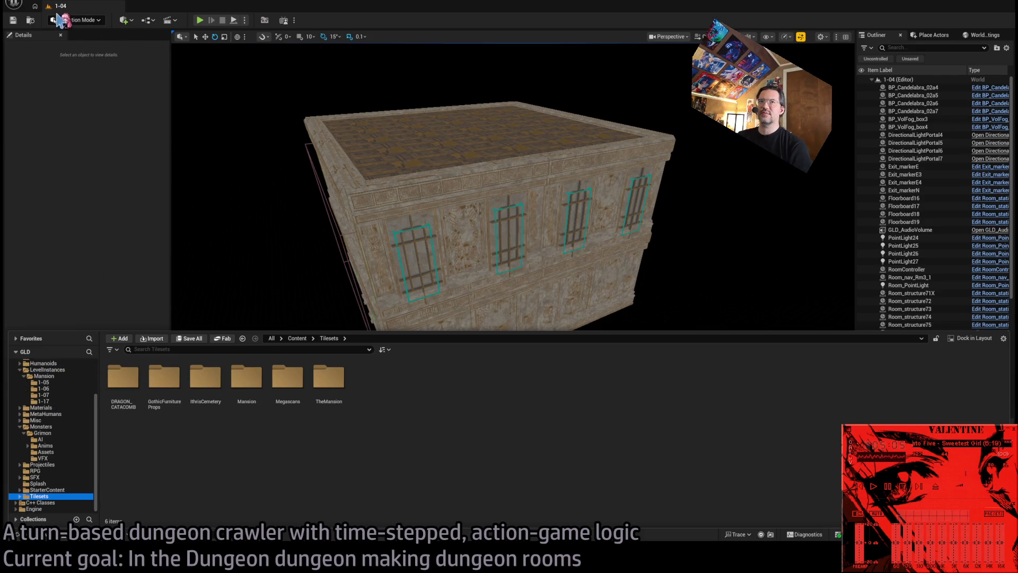
# - Close the content panel and pick the Yellow Parrot Restaurant pack from Fab's My Library purchases
pyautogui.click(42, 2)
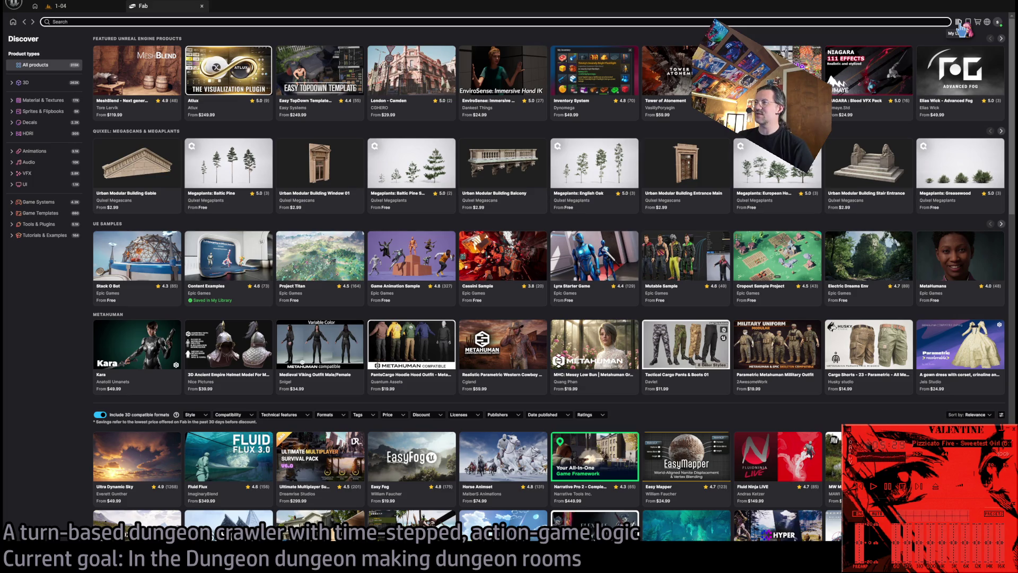
pyautogui.click(960, 23)
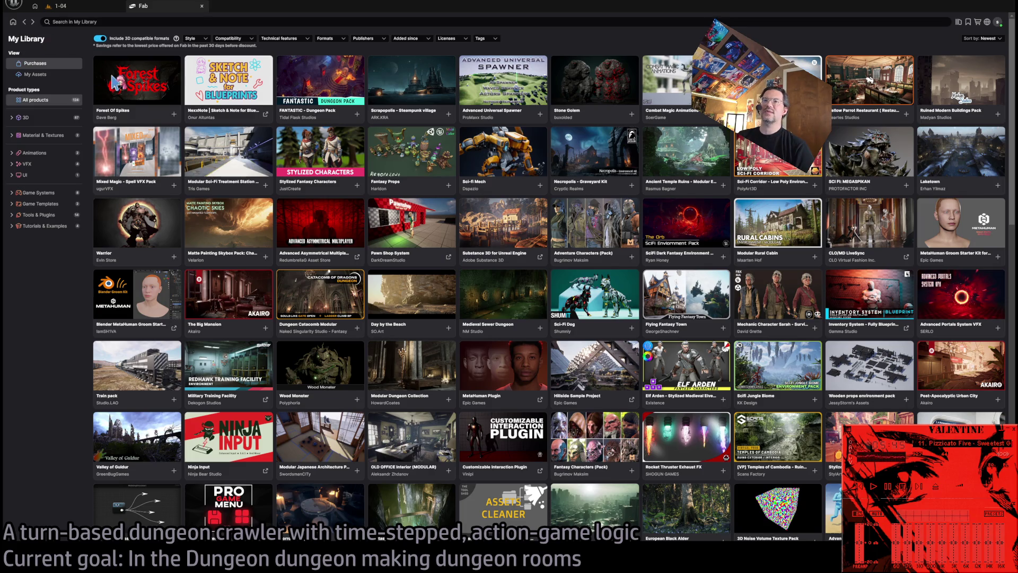
pyautogui.scroll(-15, 451, 224)
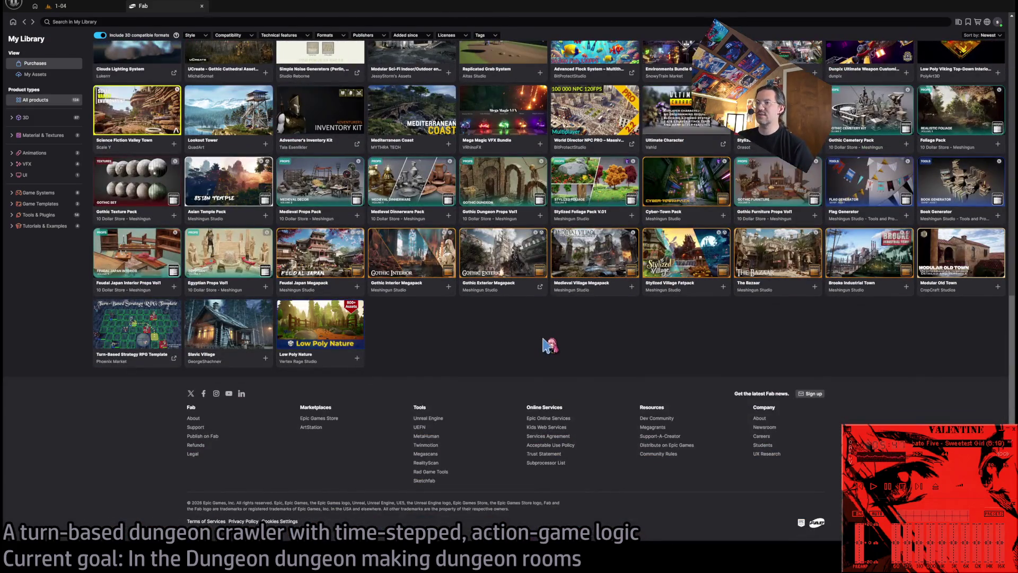
pyautogui.scroll(15, 532, 347)
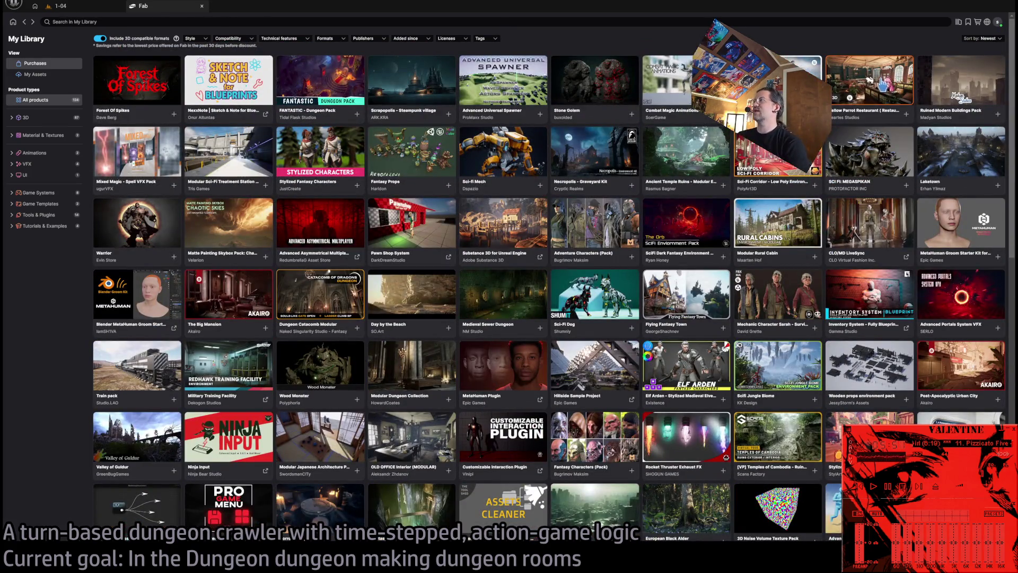
pyautogui.click(882, 84)
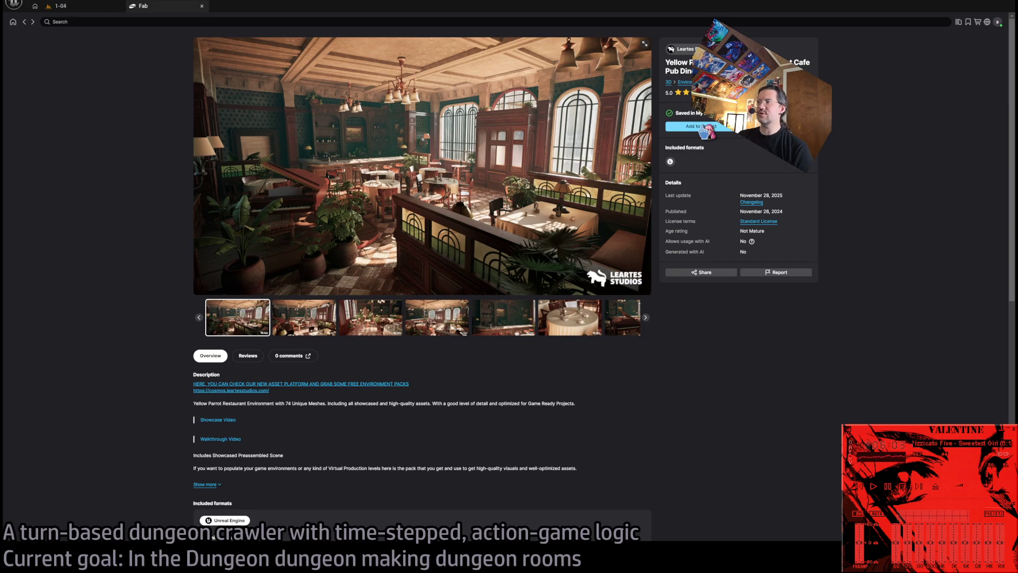
# - Add the Yellow Parrot Restaurant pack to the Unreal project and view the first gallery images
pyautogui.click(705, 128)
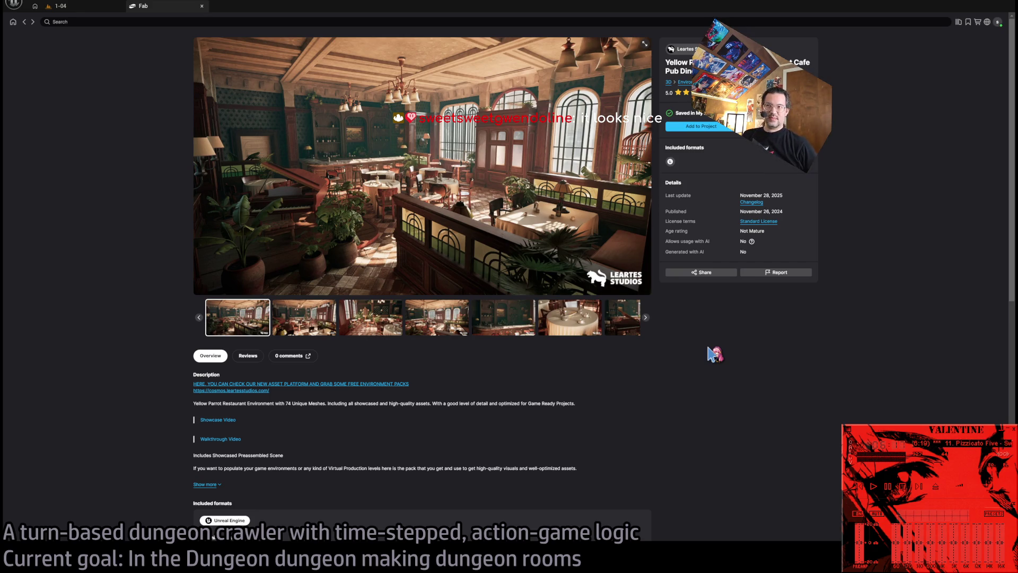
pyautogui.click(310, 320)
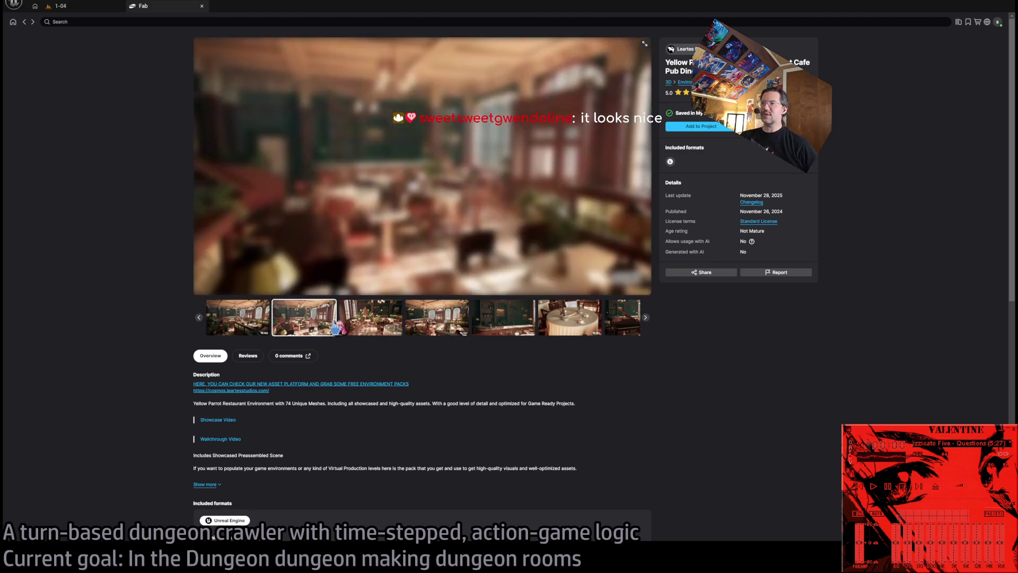
pyautogui.click(380, 324)
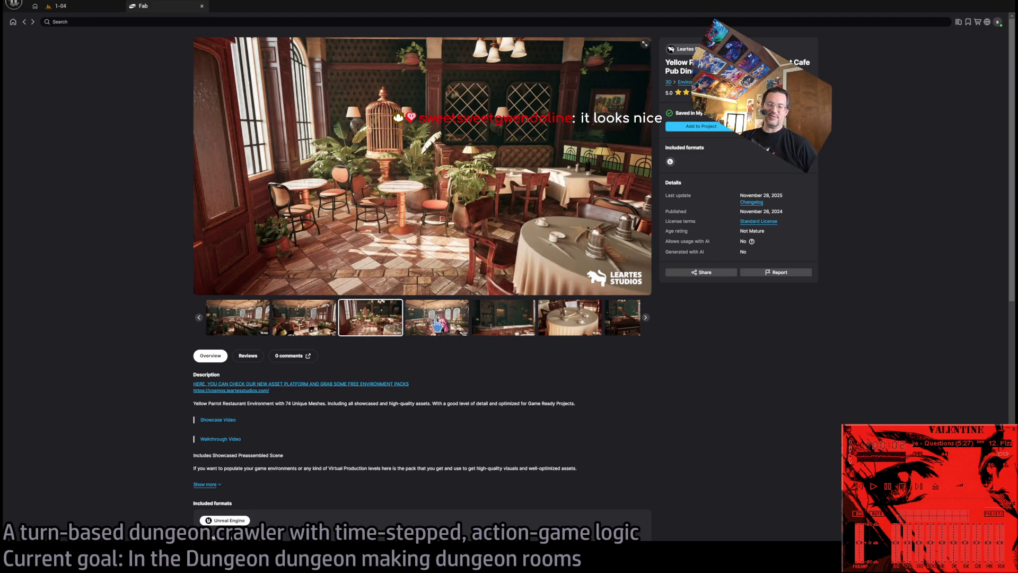
pyautogui.click(436, 323)
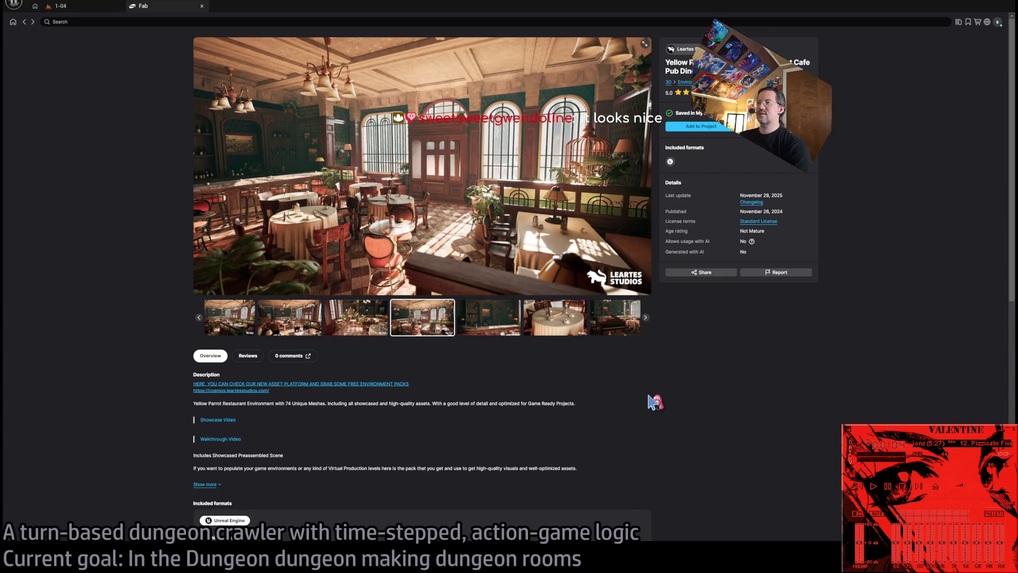
# - Preview the bar, piano, table close-up and tiled-floor asset lineup images in the gallery
pyautogui.click(474, 326)
pyautogui.click(487, 323)
pyautogui.click(488, 324)
pyautogui.click(546, 327)
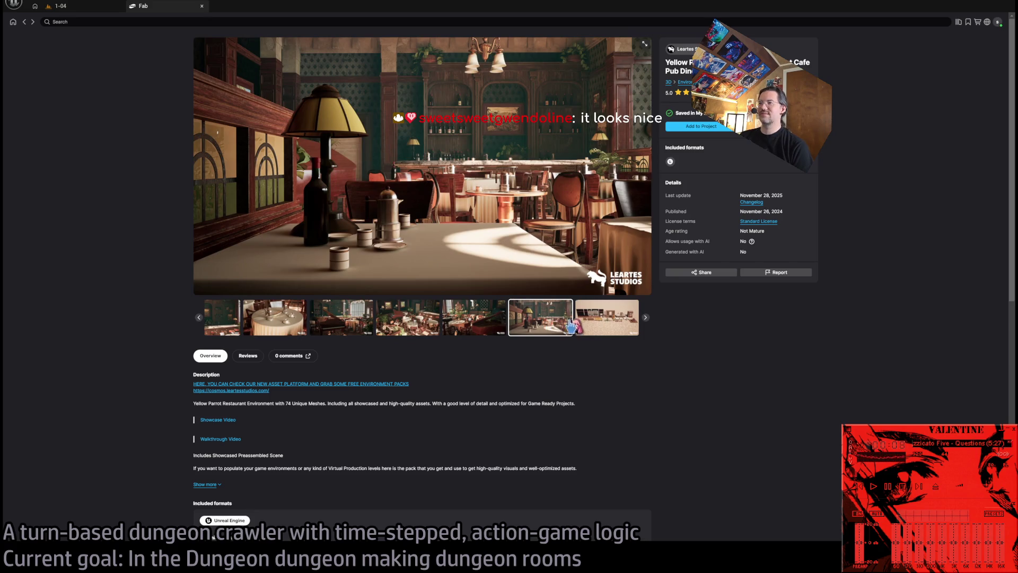
pyautogui.click(604, 324)
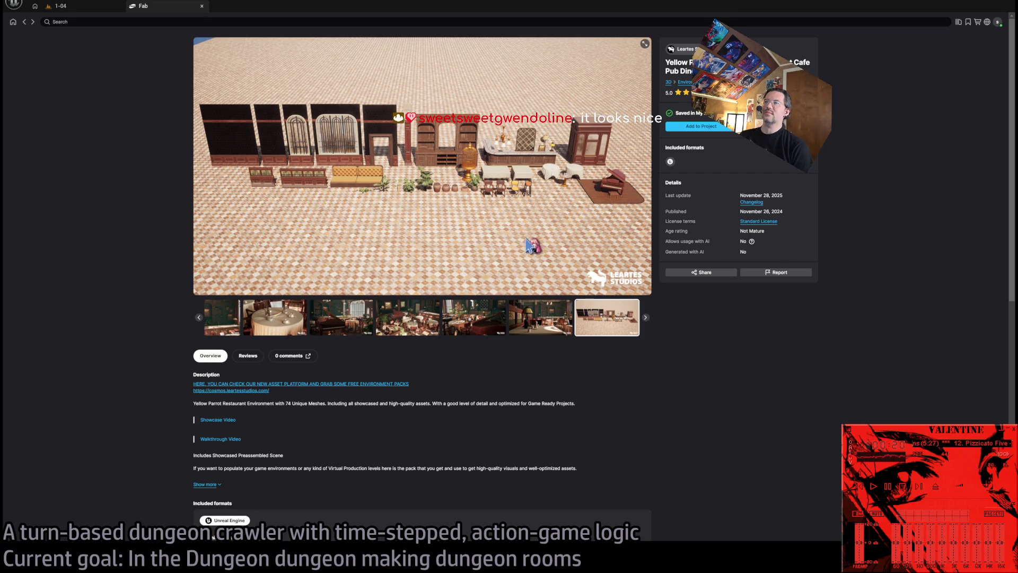
pyautogui.click(530, 315)
pyautogui.click(406, 323)
pyautogui.click(465, 324)
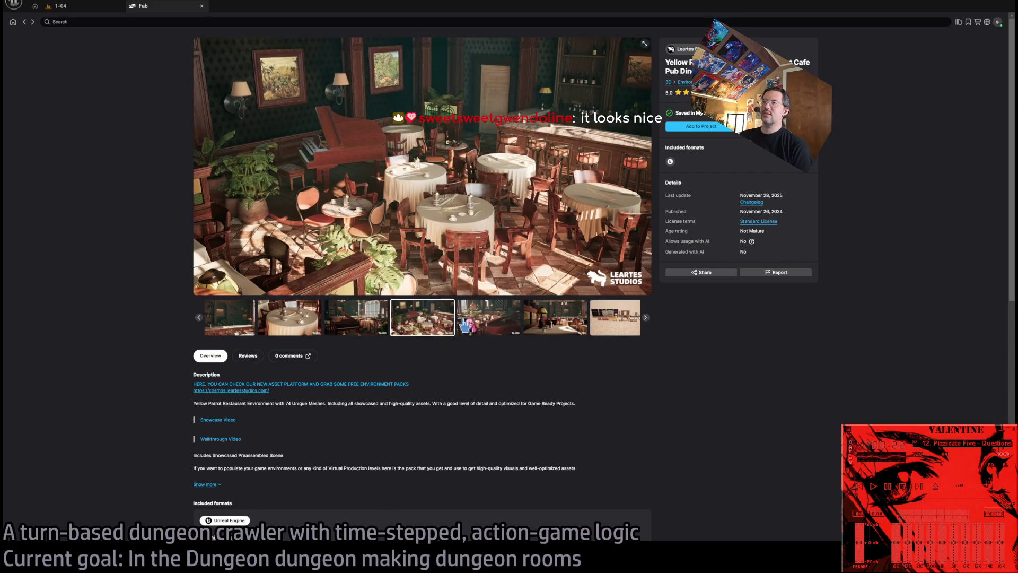
pyautogui.click(406, 325)
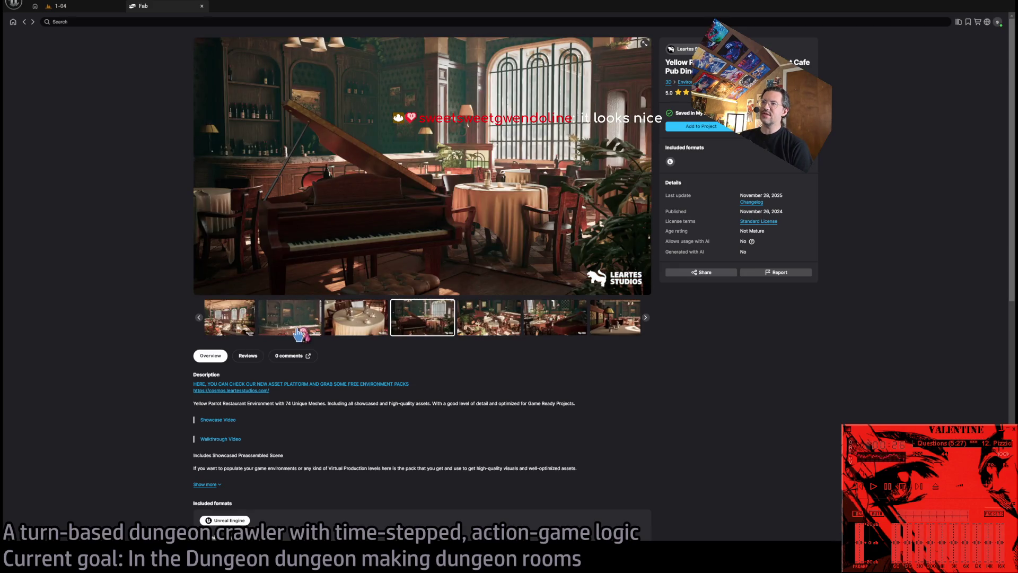
pyautogui.click(592, 330)
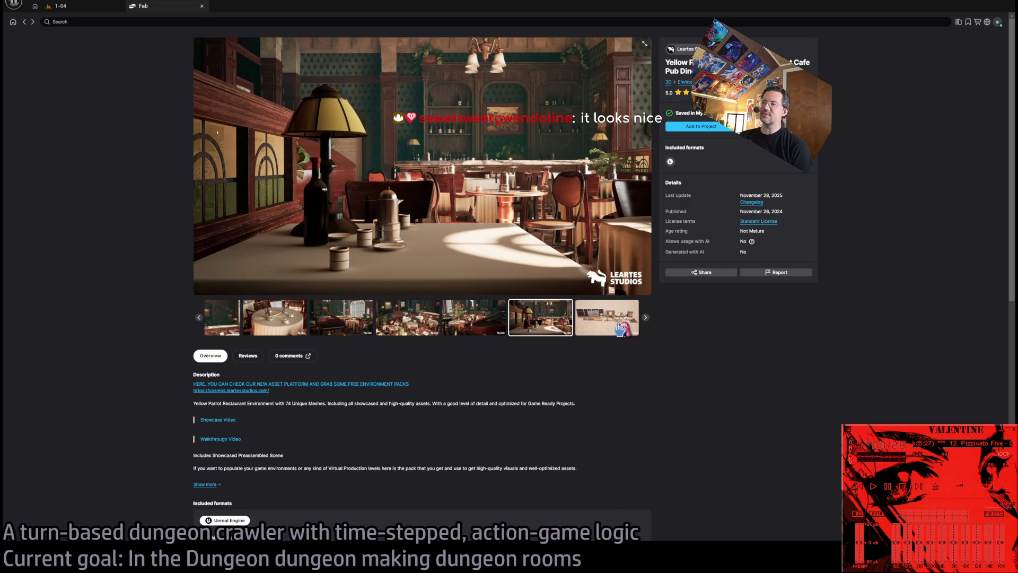
pyautogui.click(618, 328)
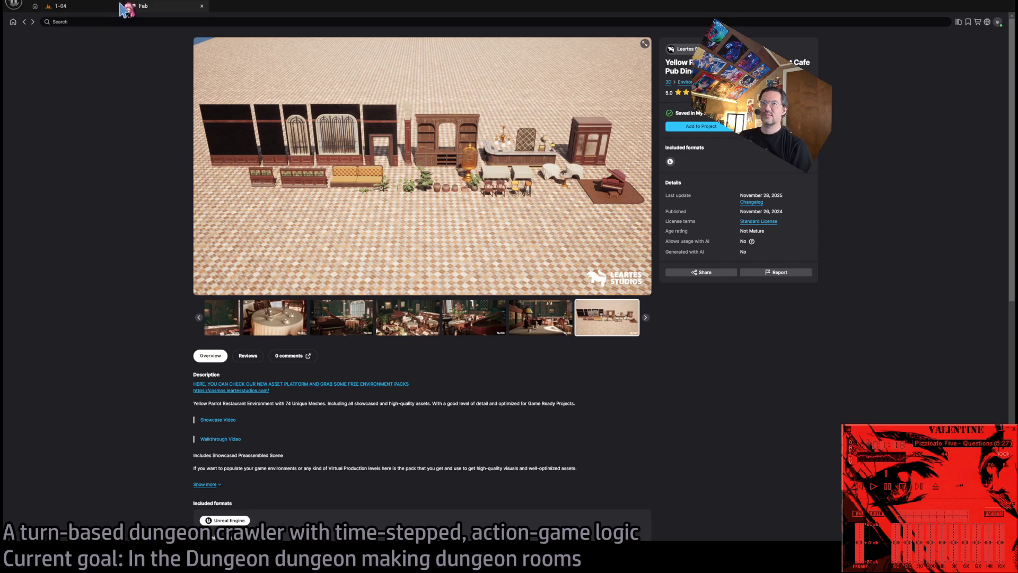
# - Switch from the Fab tab back to the 1-04 level editor tab
pyautogui.click(85, 7)
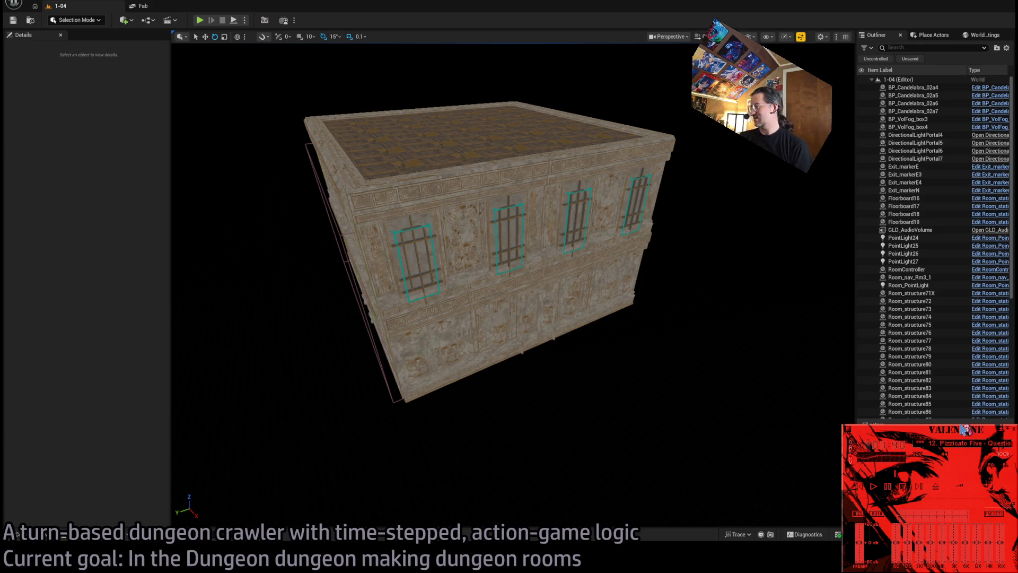
# - Check the new YellowParrot folder in the Content Drawer, then drag the splitter to expose the Message Log
pyautogui.click(17, 534)
pyautogui.click(212, 422)
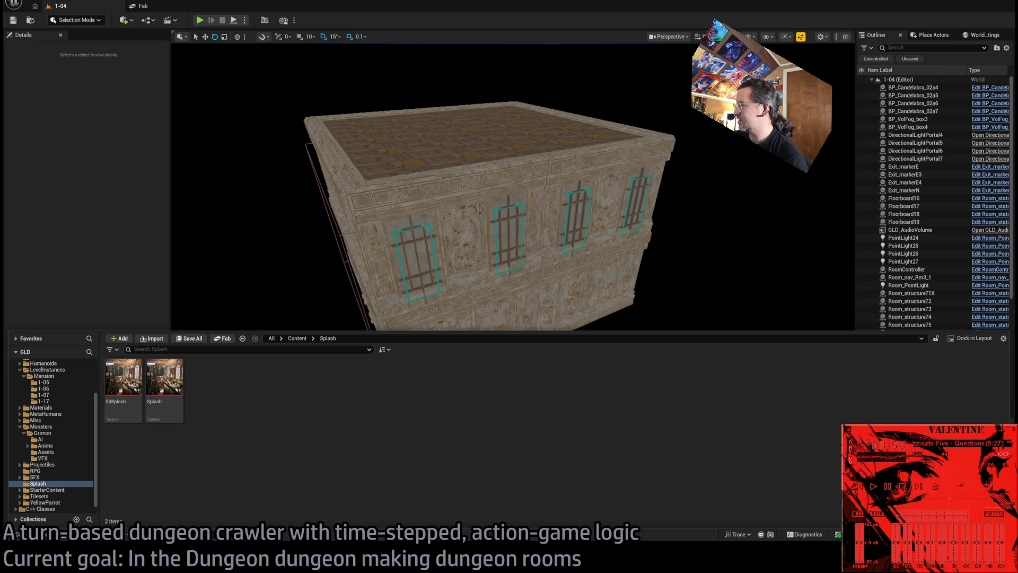
pyautogui.hotkey('ctrl', 'space')
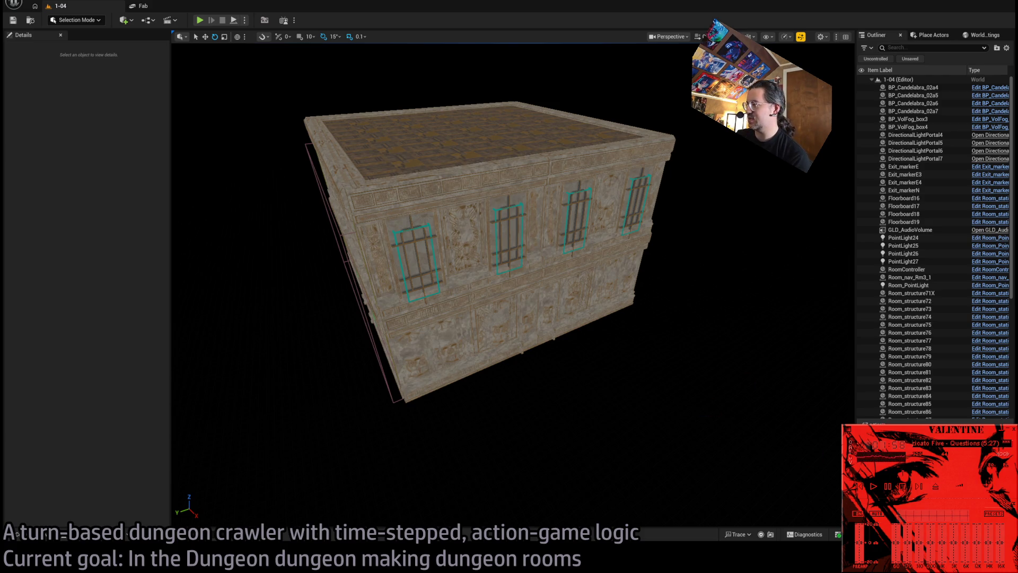
pyautogui.moveTo(855, 391); pyautogui.dragTo(223, 337)
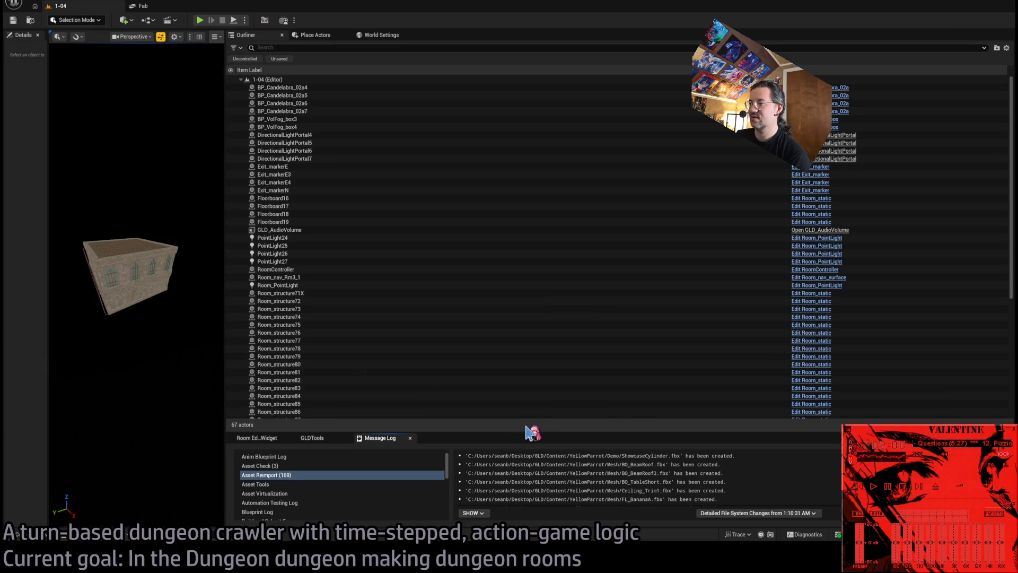
# - Enlarge the Message Log and scroll through the Asset Reimport entries for Yellow Parrot meshes
pyautogui.moveTo(514, 441)
pyautogui.mouseDown()
pyautogui.moveTo(518, 154)
pyautogui.moveTo(480, 142)
pyautogui.mouseUp()
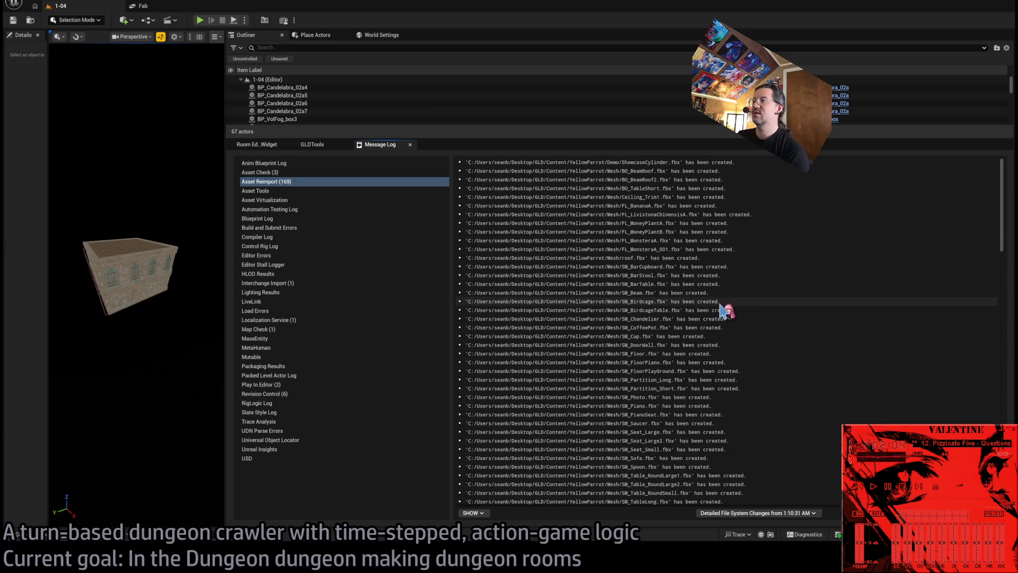
pyautogui.scroll(-15, 724, 311)
pyautogui.scroll(-15, 726, 310)
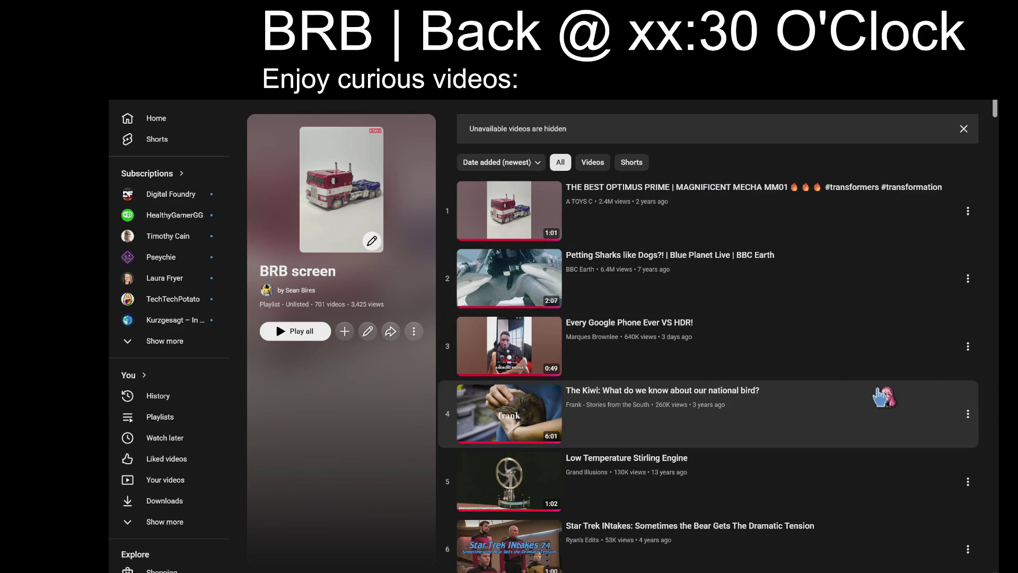
# - Play playlist item 17, 'This Game's Art Is Still Stunning After a Decade', in theater mode with shuffle
pyautogui.scroll(-10, 877, 393)
pyautogui.scroll(-9, 901, 474)
pyautogui.scroll(-7, 904, 477)
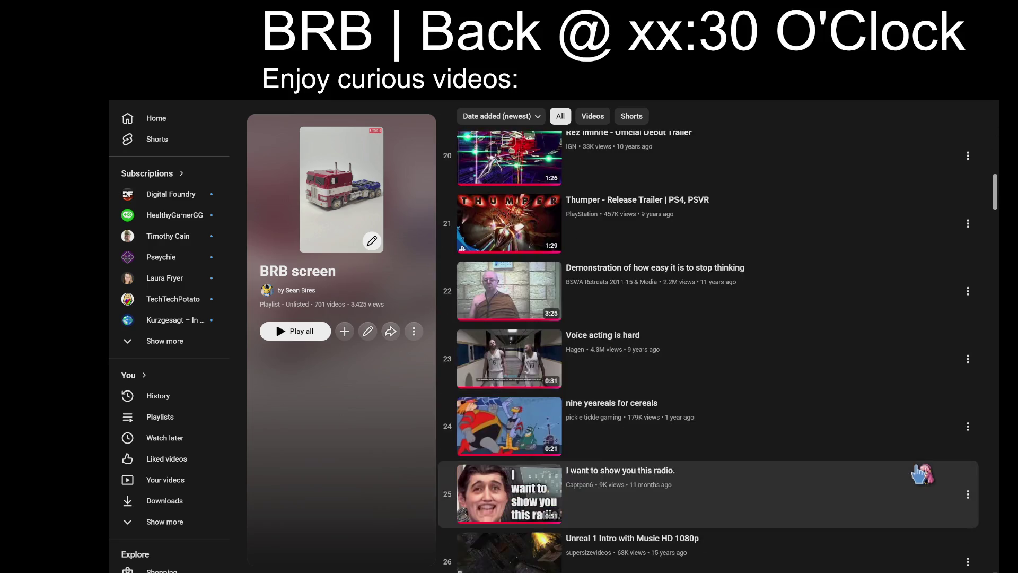
pyautogui.scroll(7, 907, 479)
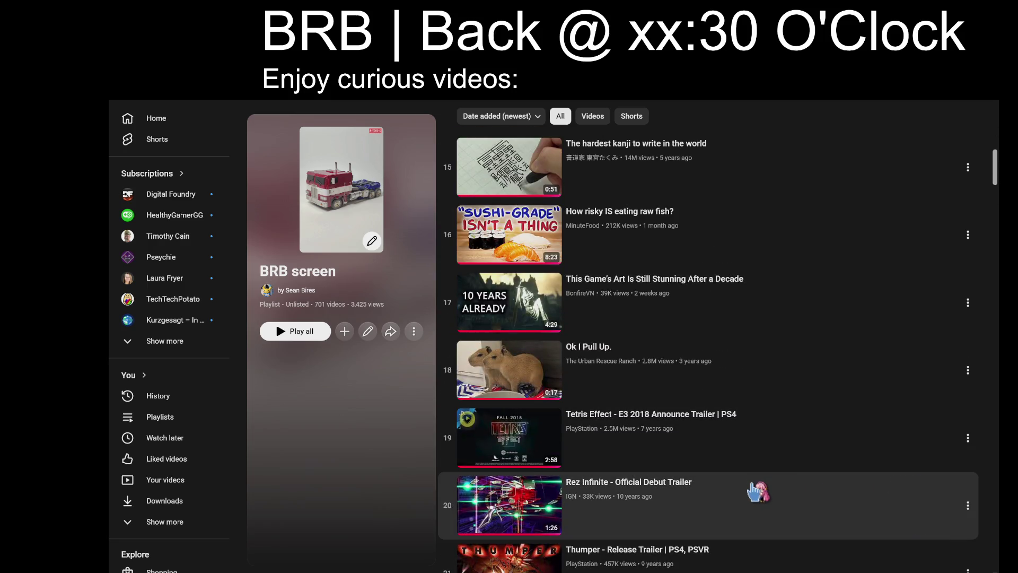
pyautogui.click(793, 313)
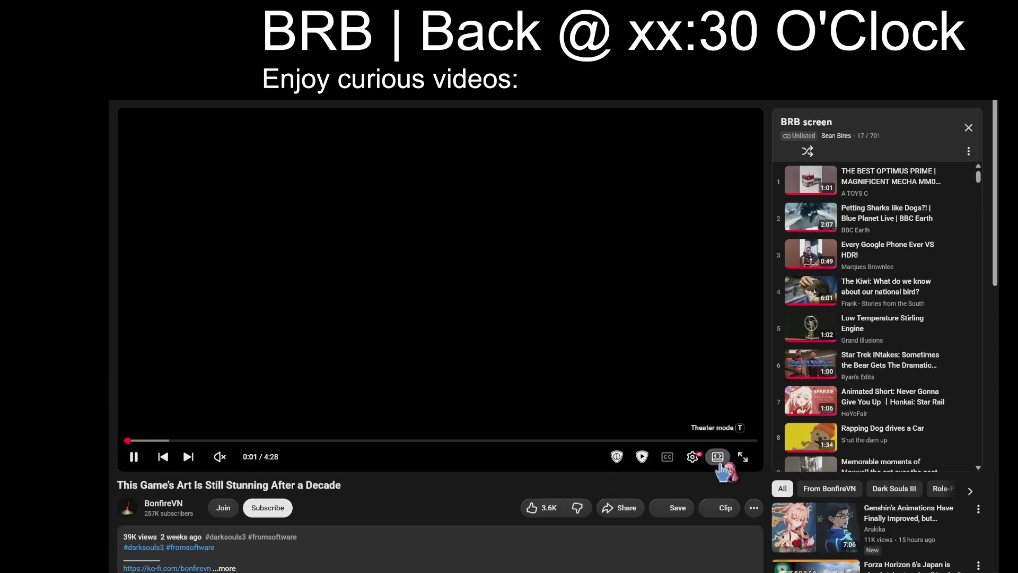
pyautogui.press('t')
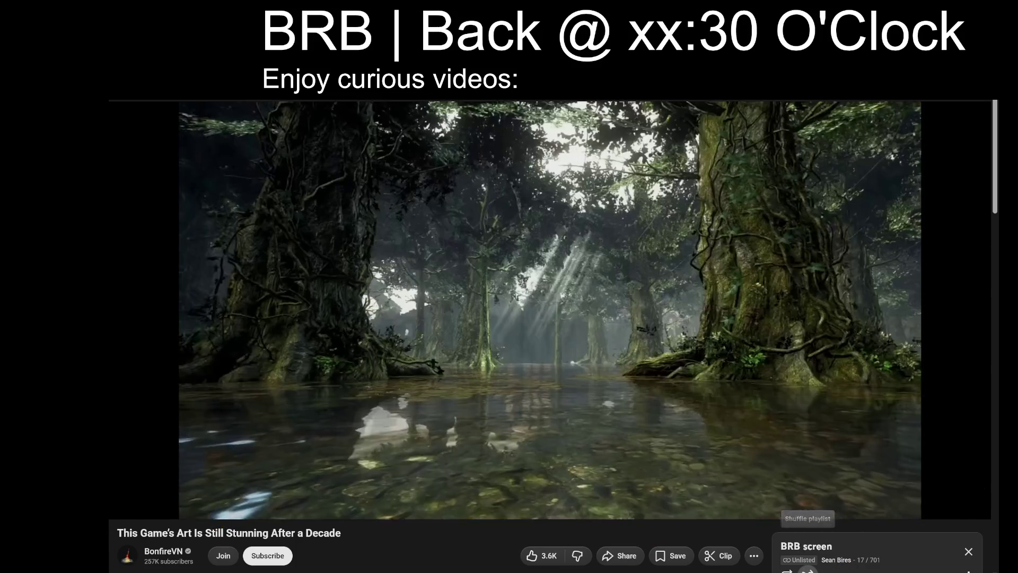
pyautogui.click(807, 571)
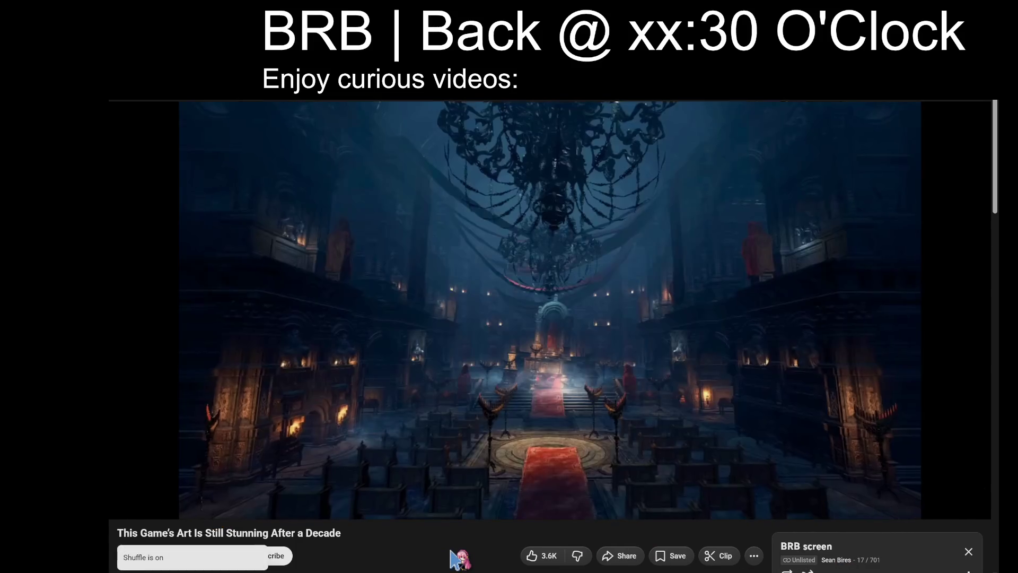